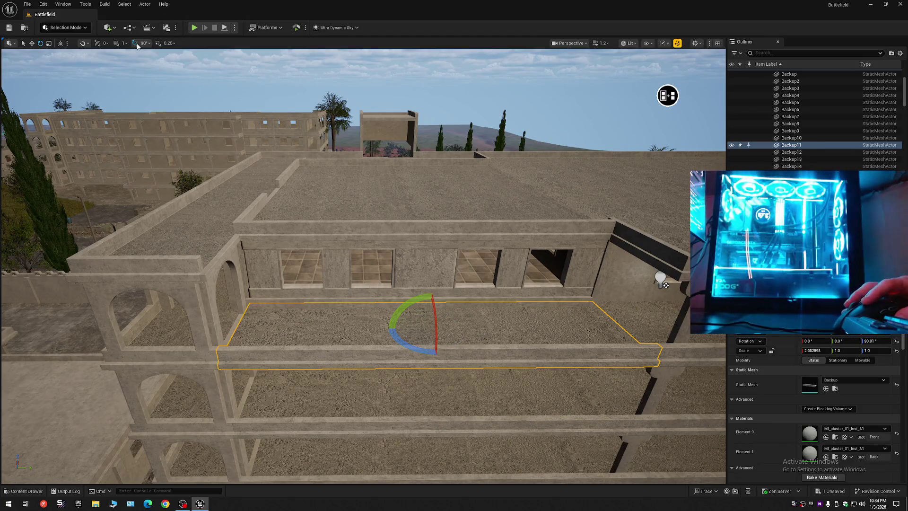
Try a 90.01 yaw on the Backup28 slab, then undo it back to 270.009999
mouse_move(412, 345)
mouse_down()
mouse_move(480, 328)
mouse_move(412, 347)
mouse_up()
key(ctrl+z)
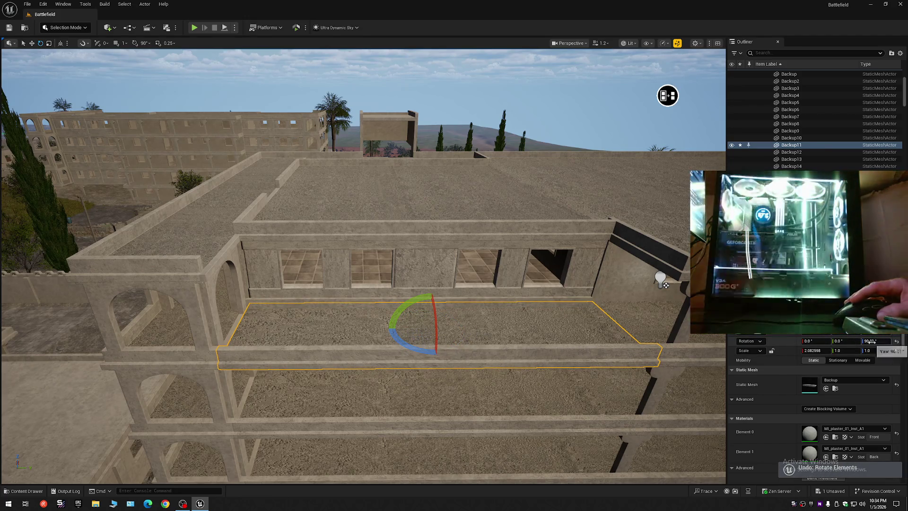
right_click(871, 341)
click(862, 372)
mouse_move(347, 320)
mouse_down()
mouse_move(400, 153)
mouse_move(400, 123)
mouse_up()
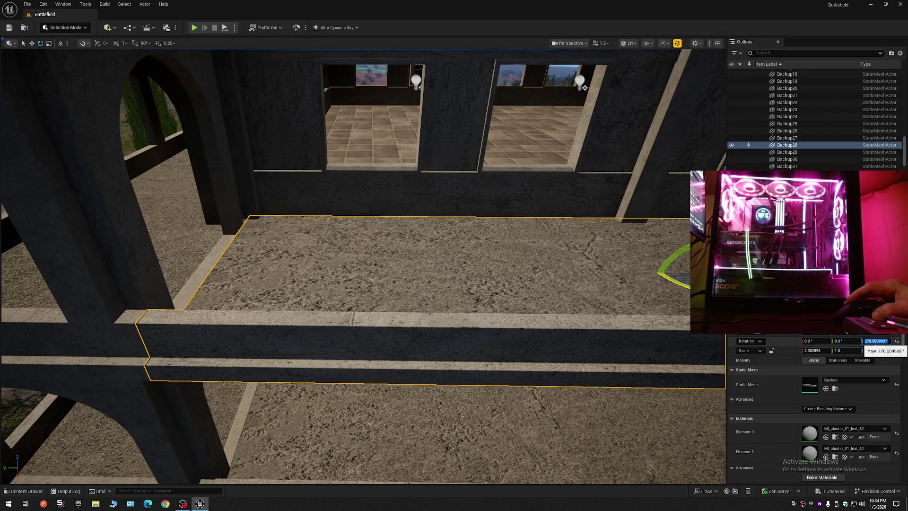
text(90.01)
key(Return)
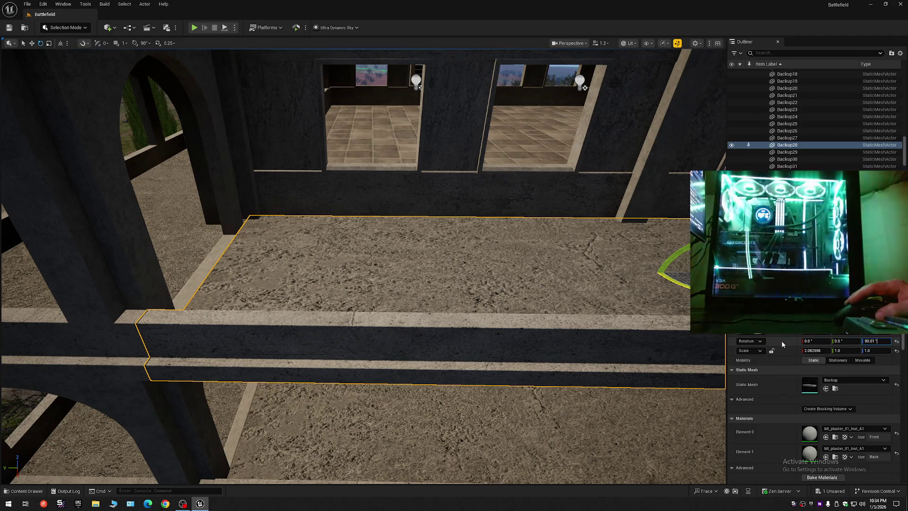
mouse_move(562, 292)
mouse_down()
mouse_move(543, 331)
mouse_move(562, 293)
mouse_up()
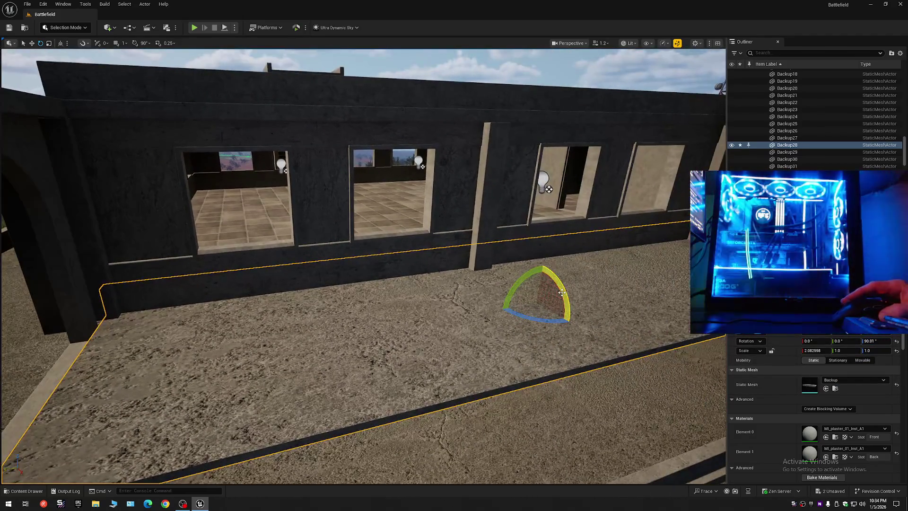
key(ctrl+z)
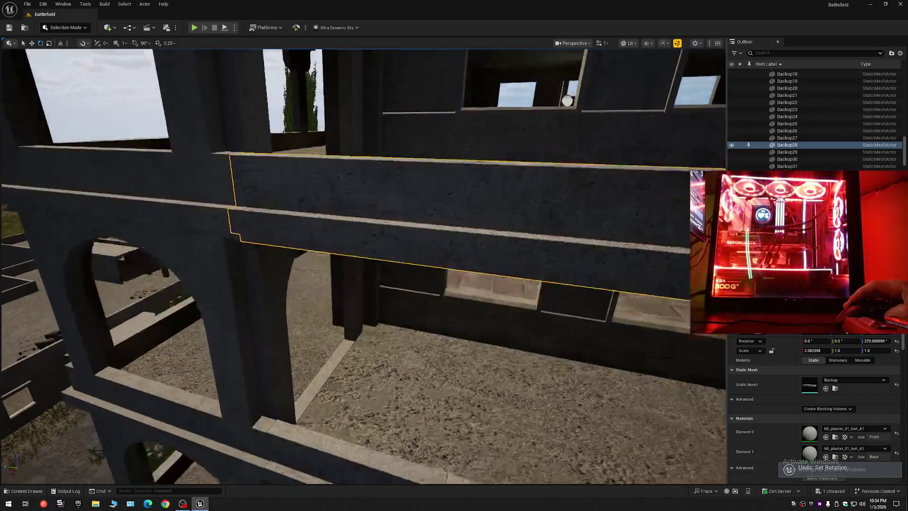
drag(567, 109, 578, 146)
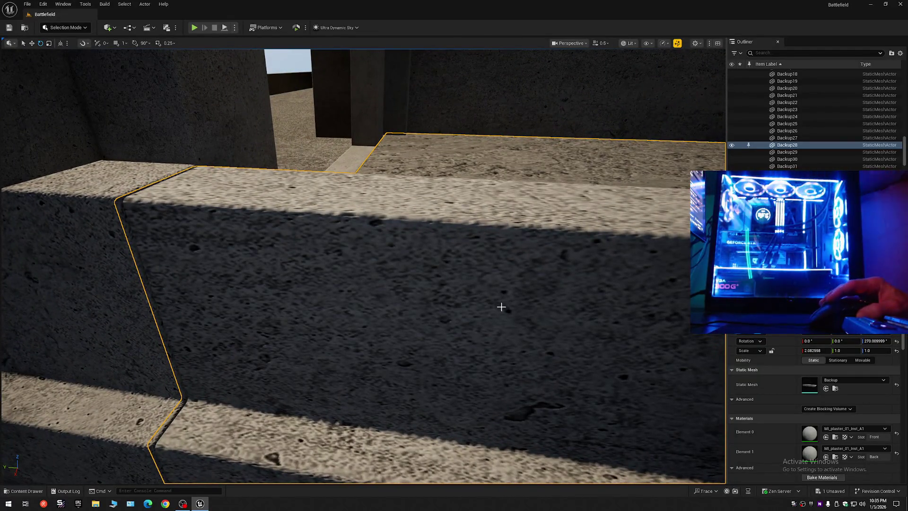
Cancel a stray 90.01 yaw edit and reselect the Backup28 slab
click(882, 341)
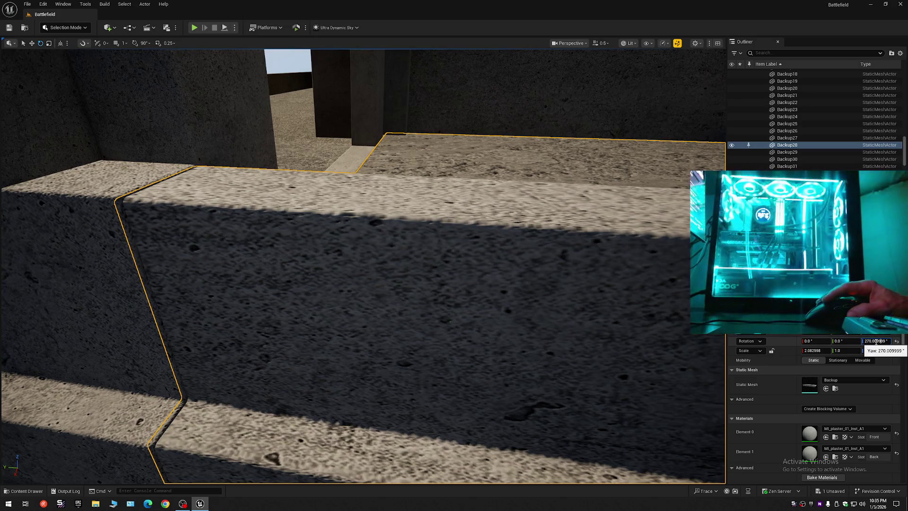
double_click(870, 341)
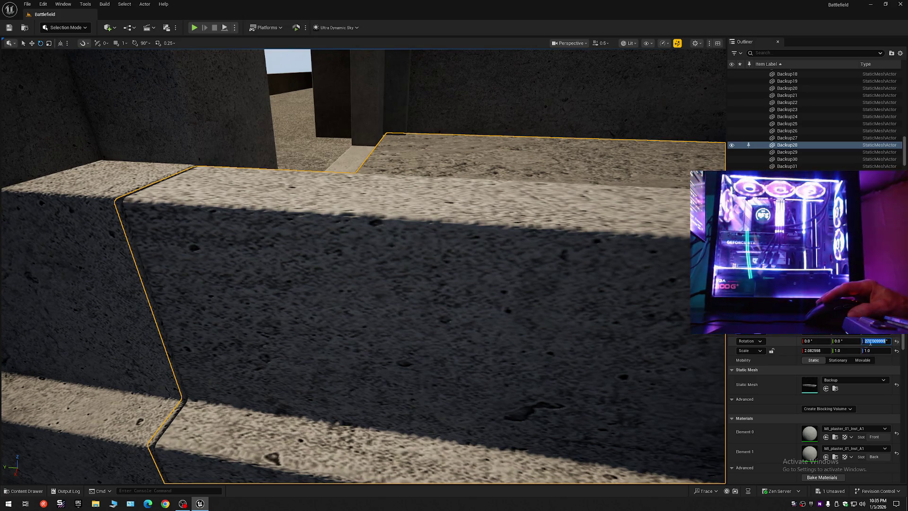
text(90.01)
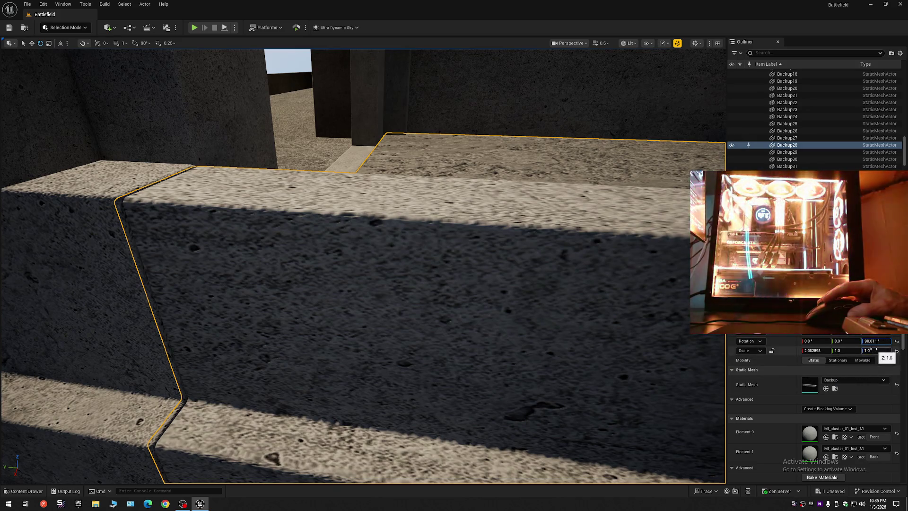
key(Escape)
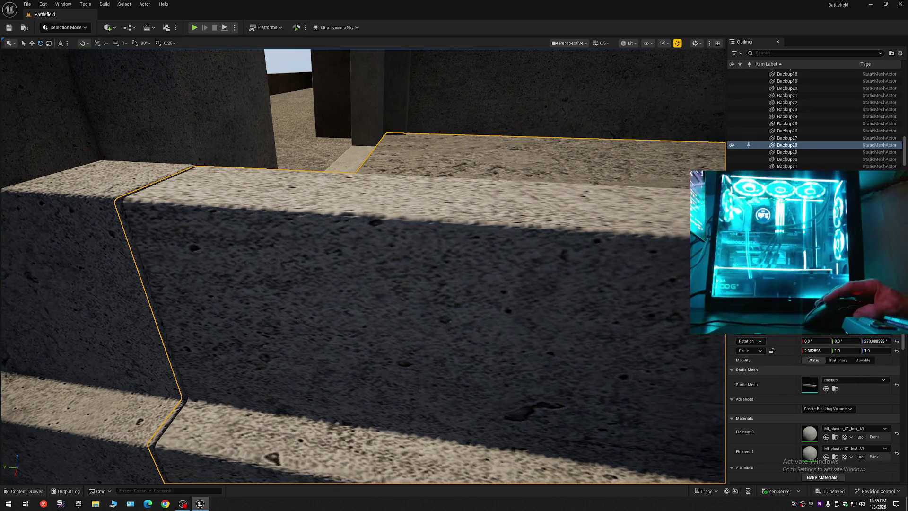
key(ctrl+z)
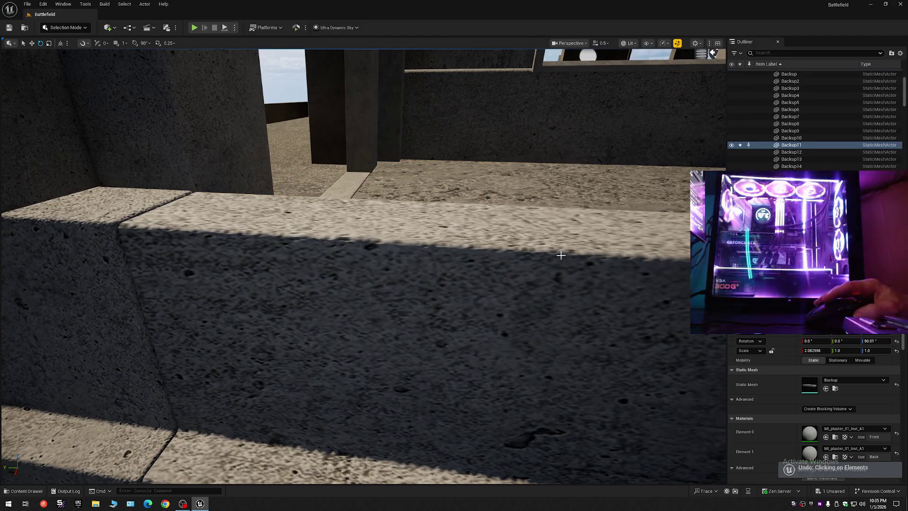
scroll(570, 271, down, 5)
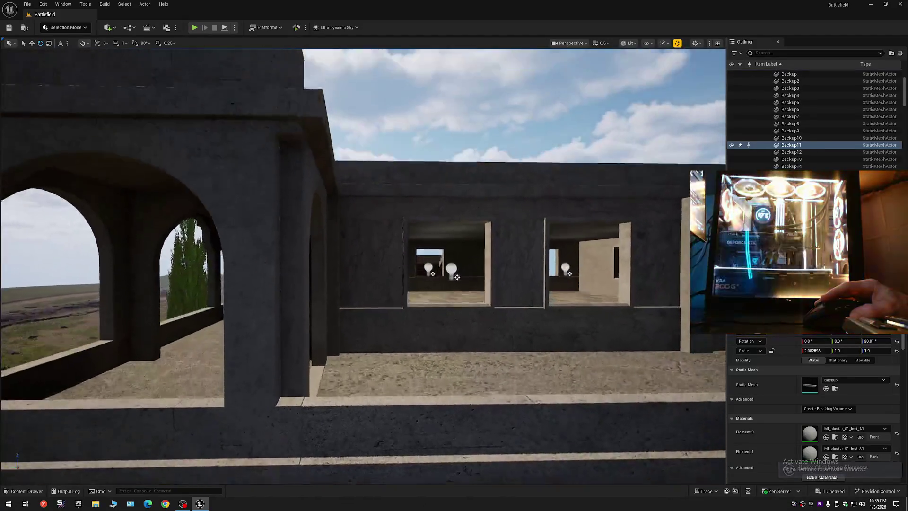
key(ctrl+y)
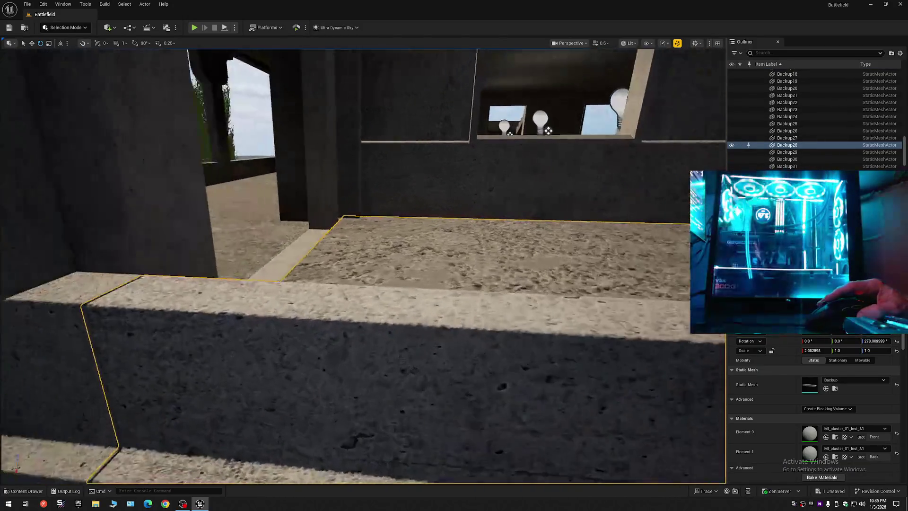
Edit the slab's Rotation Z value from 270.009999 down to 270.01
click(876, 341)
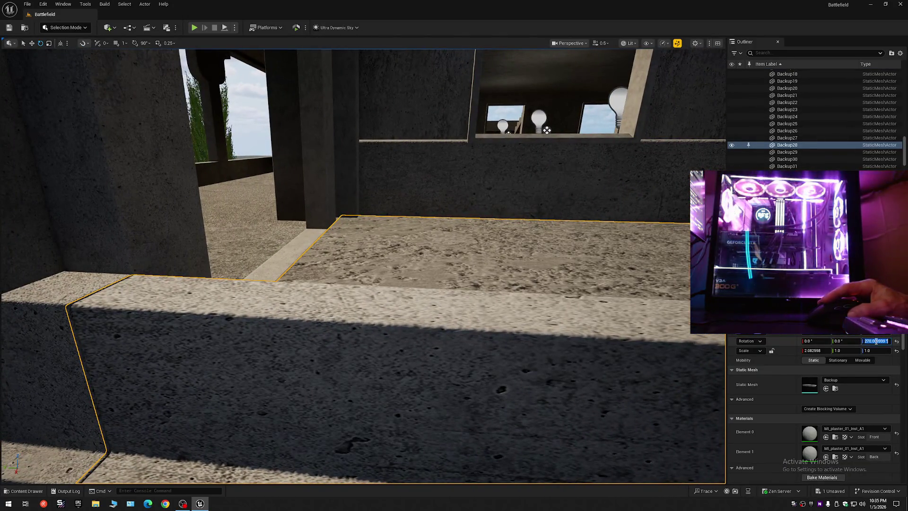
click(882, 340)
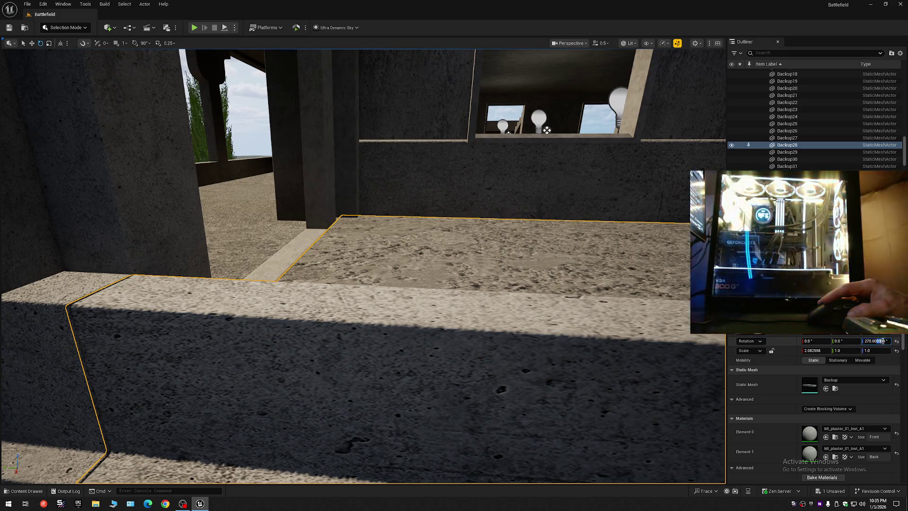
key(BackSpace)
key(BackSpace)
key(BackSpace)
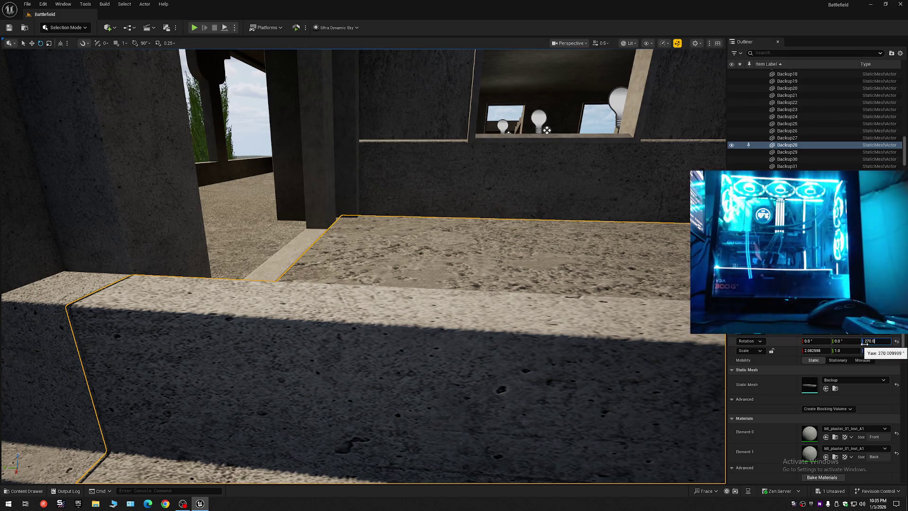
text(1)
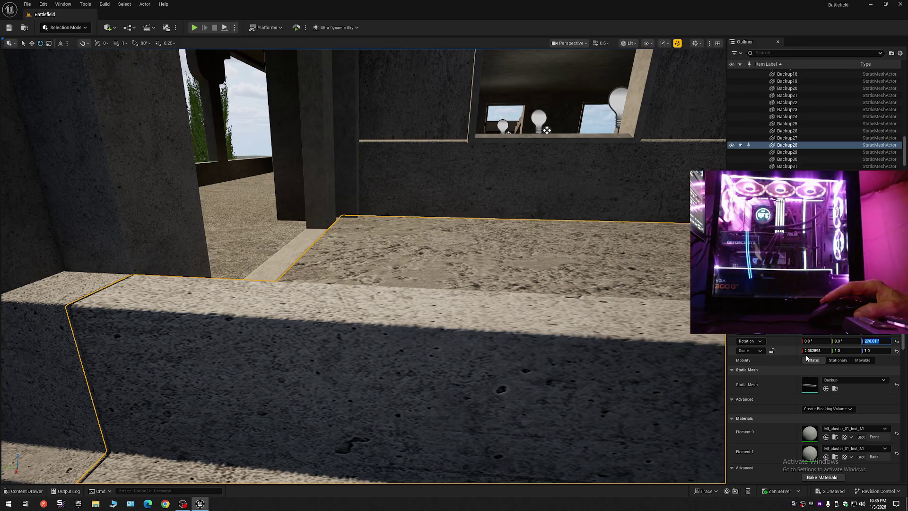
mouse_move(627, 290)
mouse_down()
mouse_move(603, 315)
mouse_move(592, 301)
mouse_move(624, 289)
mouse_move(610, 279)
mouse_move(597, 340)
mouse_move(120, 61)
mouse_up()
scroll(594, 300, down, 2)
key(Escape)
scroll(623, 290, down, 3)
scroll(620, 287, up, 6)
scroll(616, 281, down, 5)
click(598, 339)
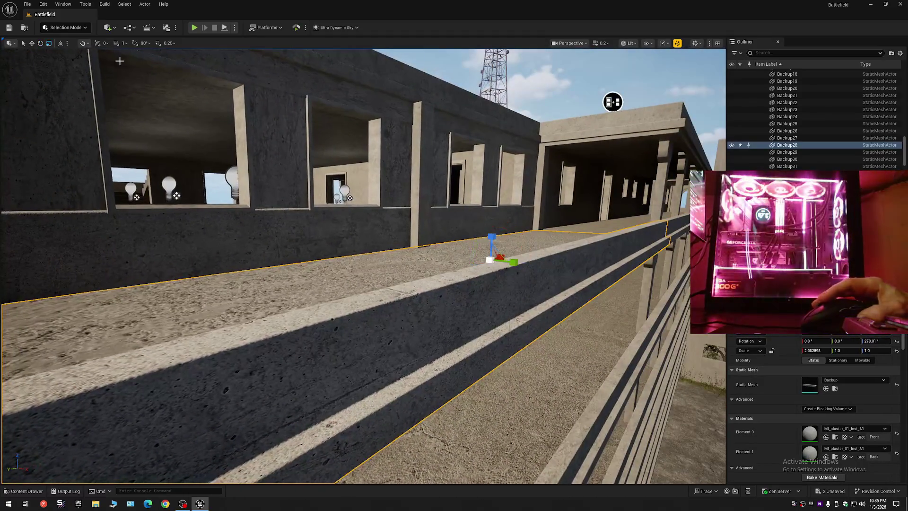
key(e)
mouse_move(493, 287)
mouse_down()
mouse_move(525, 221)
mouse_move(522, 232)
mouse_up()
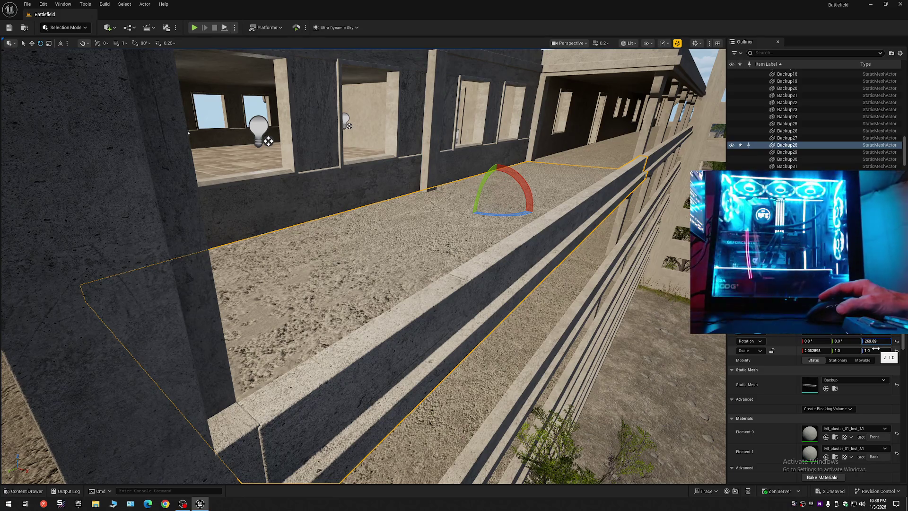
key(ctrl+a)
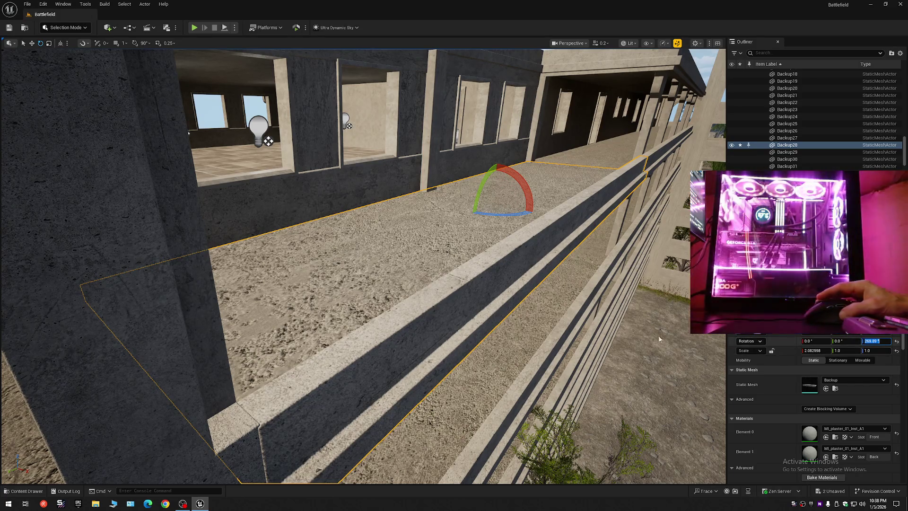
mouse_move(553, 332)
mouse_down()
mouse_move(369, 184)
mouse_move(369, 192)
mouse_move(336, 149)
mouse_move(425, 156)
mouse_move(648, 86)
mouse_up()
scroll(350, 152, down, 4)
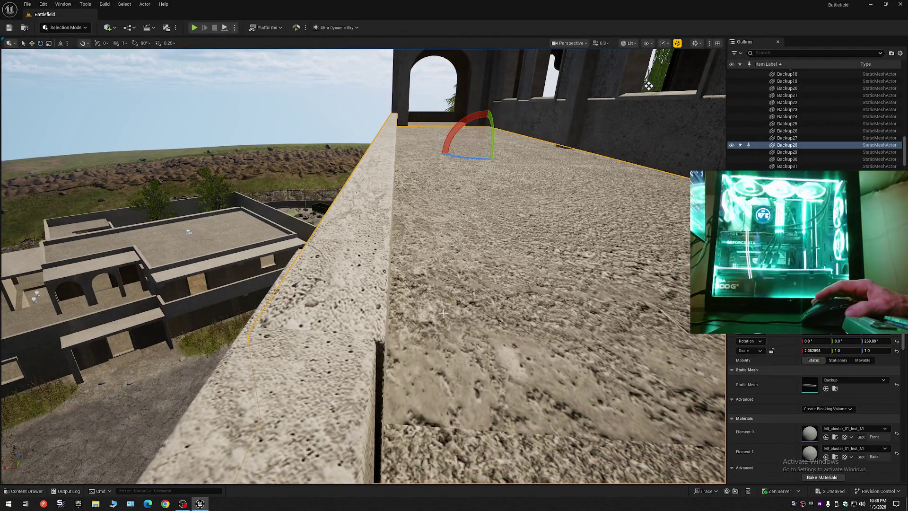
key(ctrl+z)
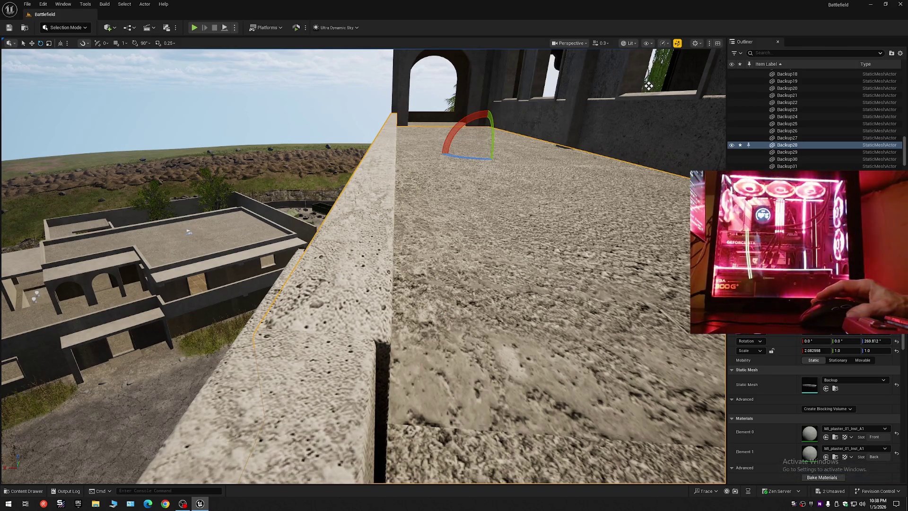
key(ctrl+z)
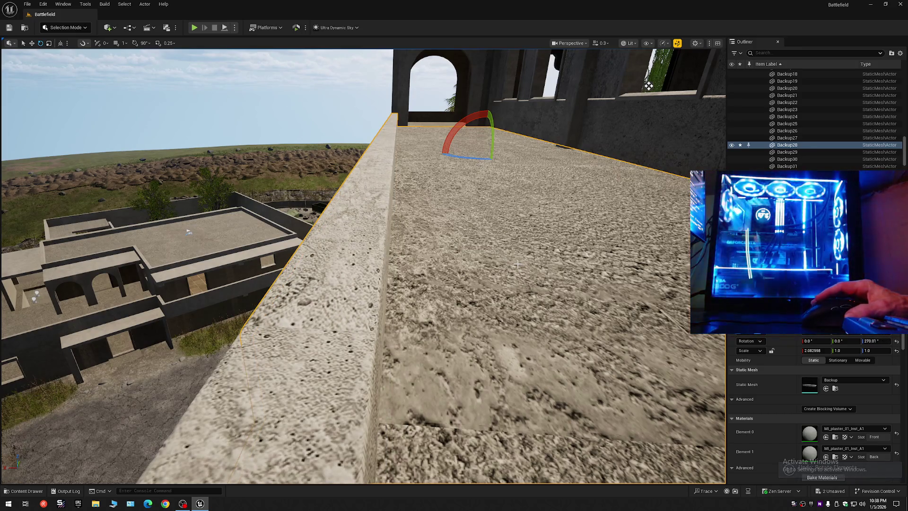
key(f)
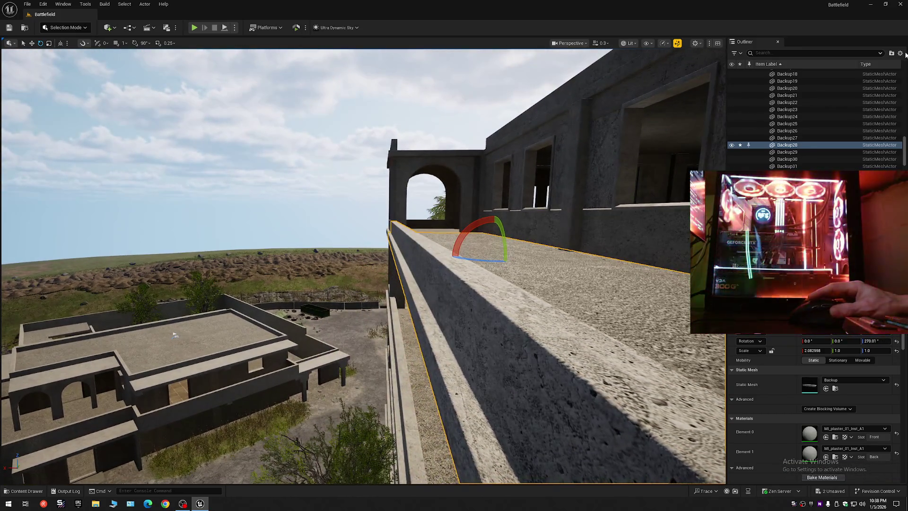
click(900, 54)
Collapse the scene hierarchy and select the balcony floor mesh
click(833, 90)
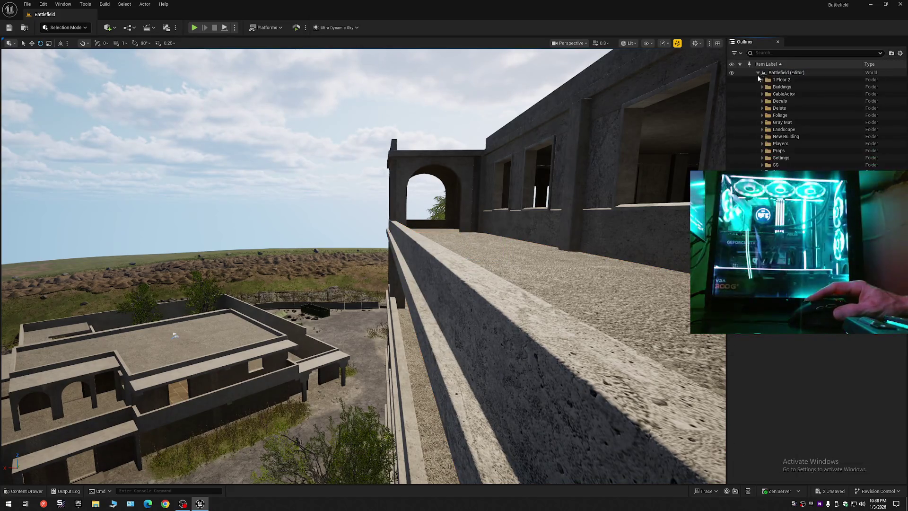
scroll(213, 62, up, 10)
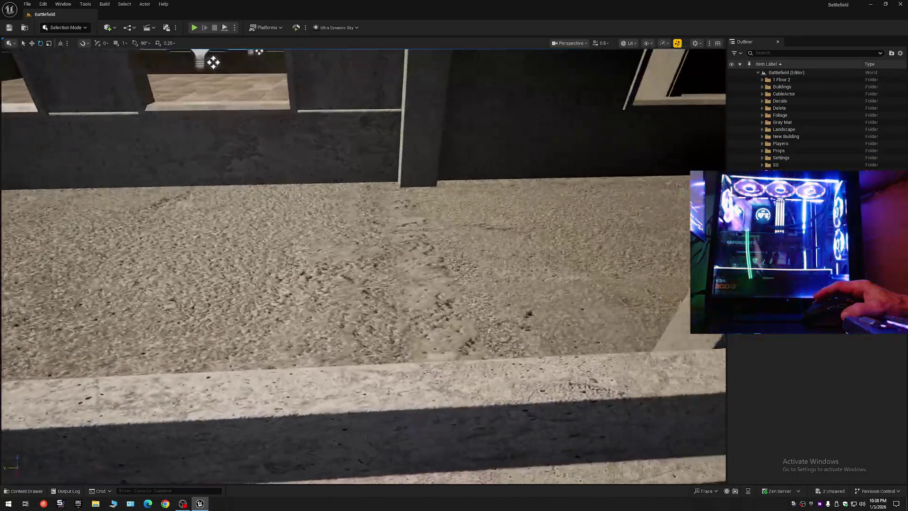
scroll(436, 240, up, 5)
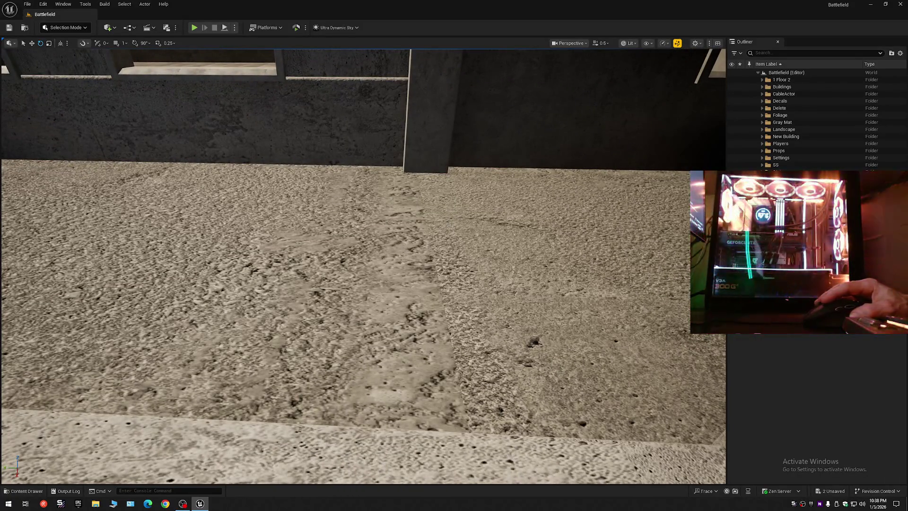
click(435, 239)
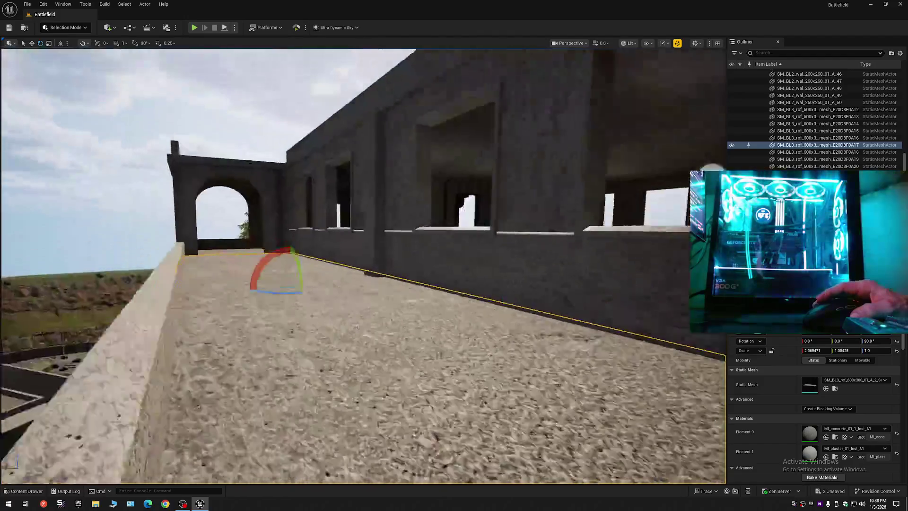
scroll(325, 176, up, 1)
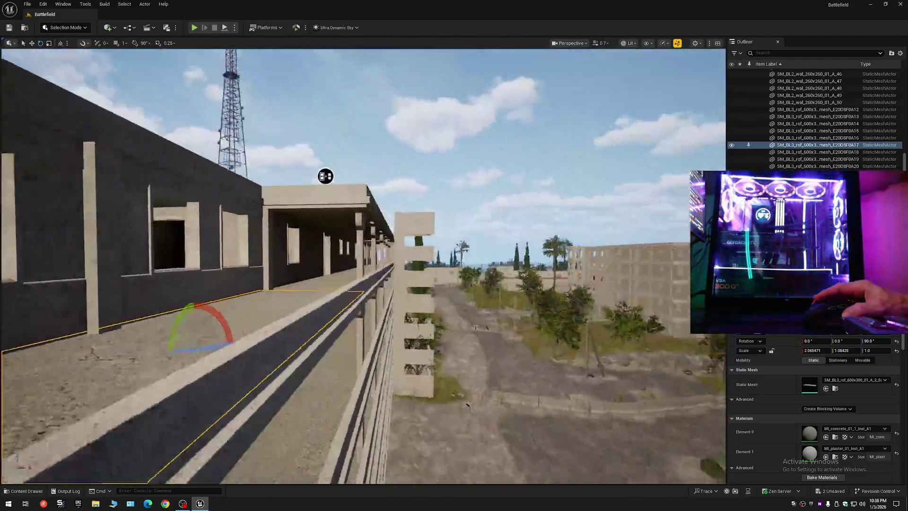
scroll(287, 197, up, 1)
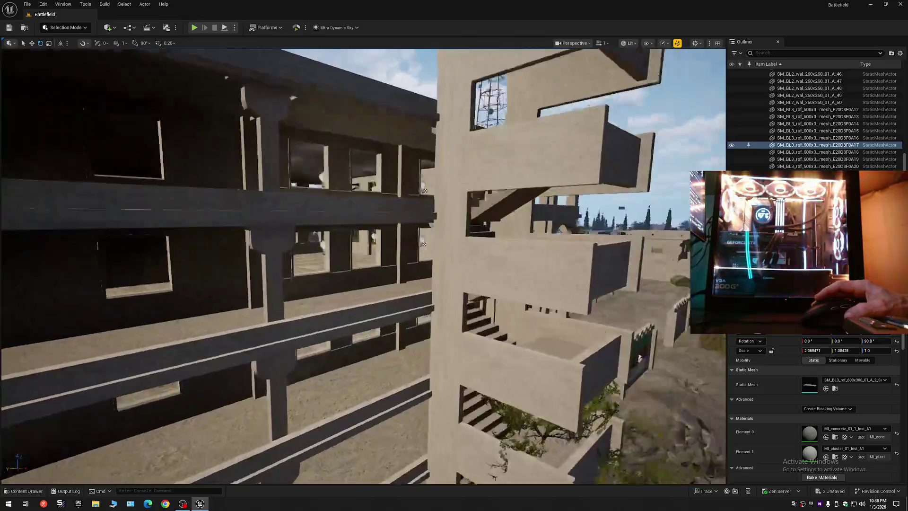
scroll(363, 265, down, 2)
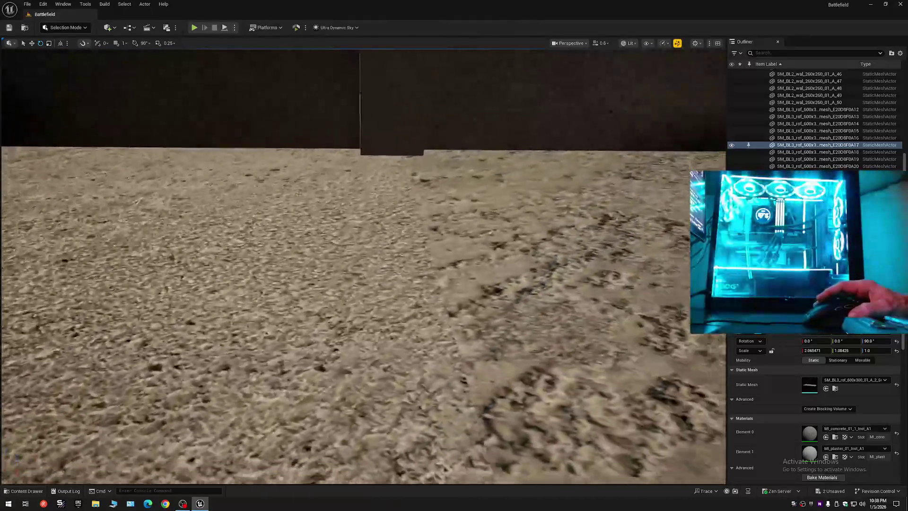
Fly the camera across the floor toward the walls, then back out to the whole building
key(w)
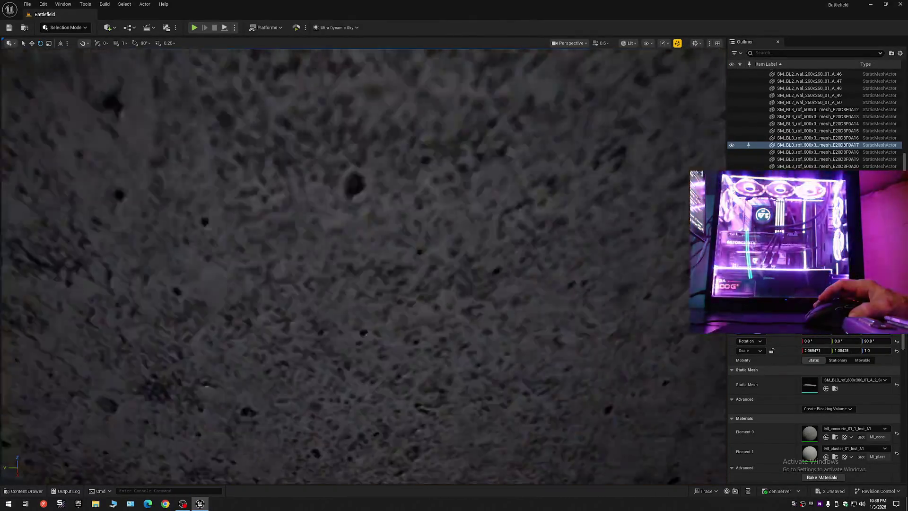
key(s)
key(s)
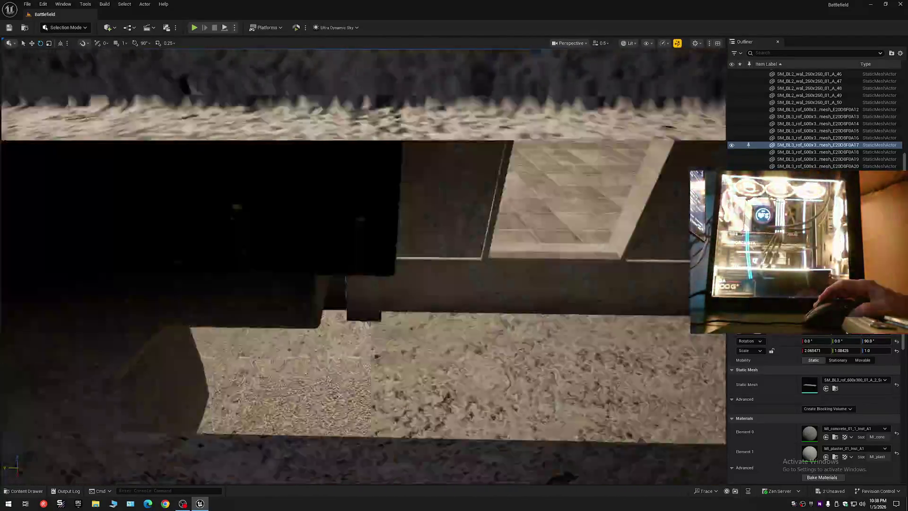
key(s)
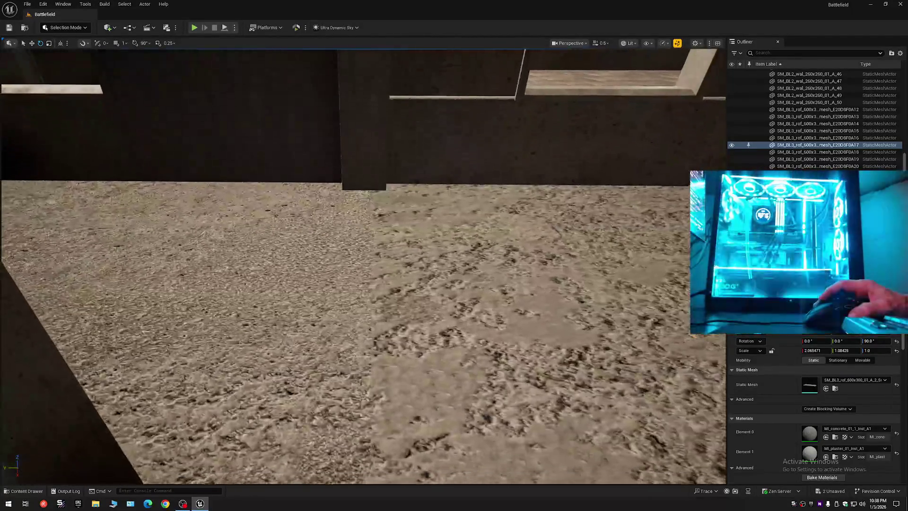
key(s)
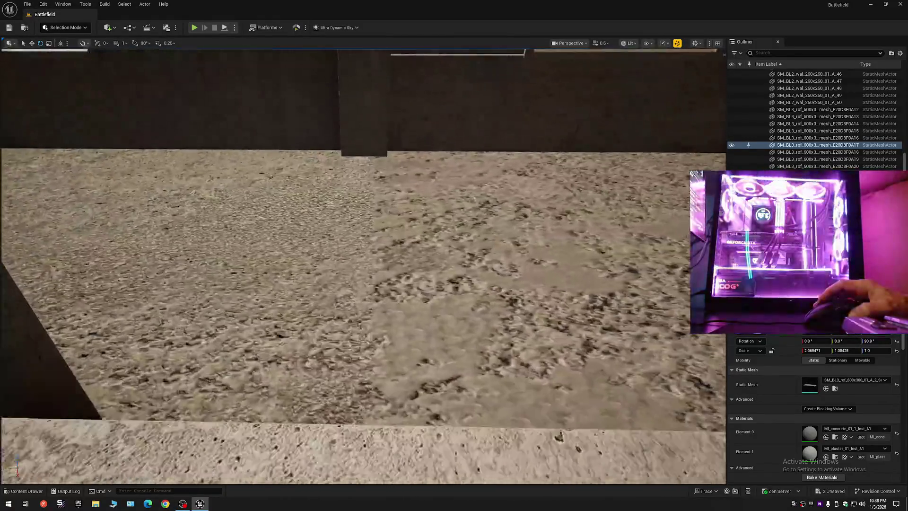
key(s)
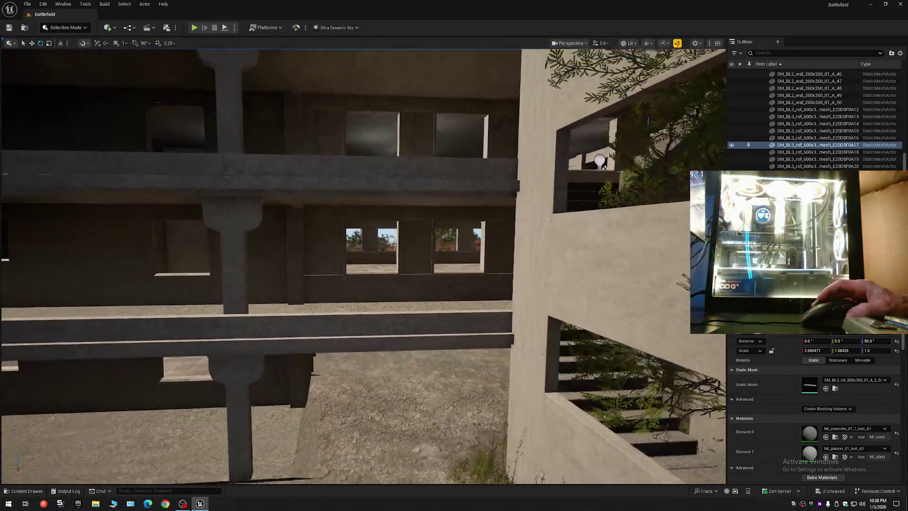
key(s)
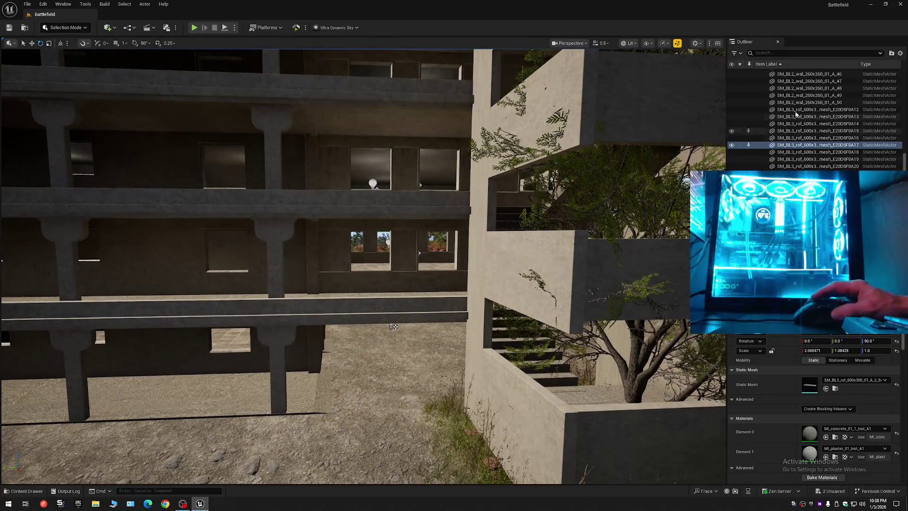
Collapse the Outliner actor list down to the Battlefield (Editor) level entry
click(899, 53)
click(830, 89)
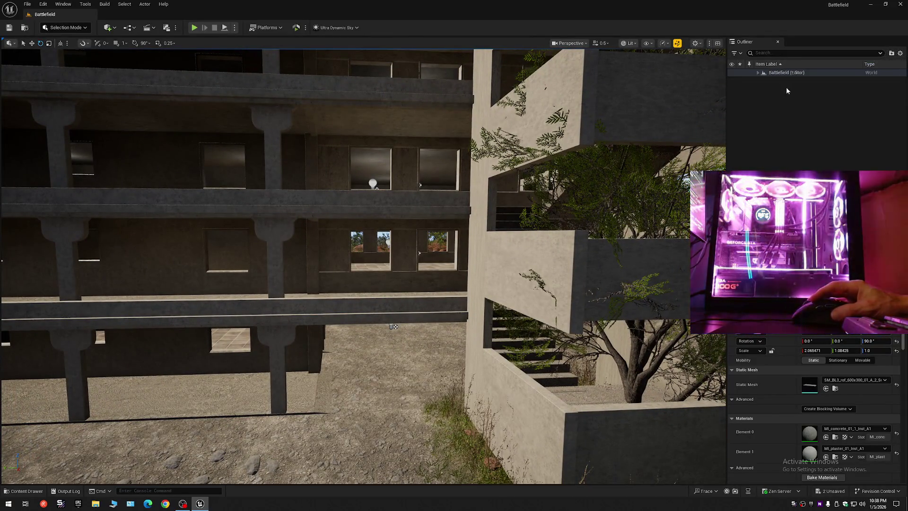
click(756, 73)
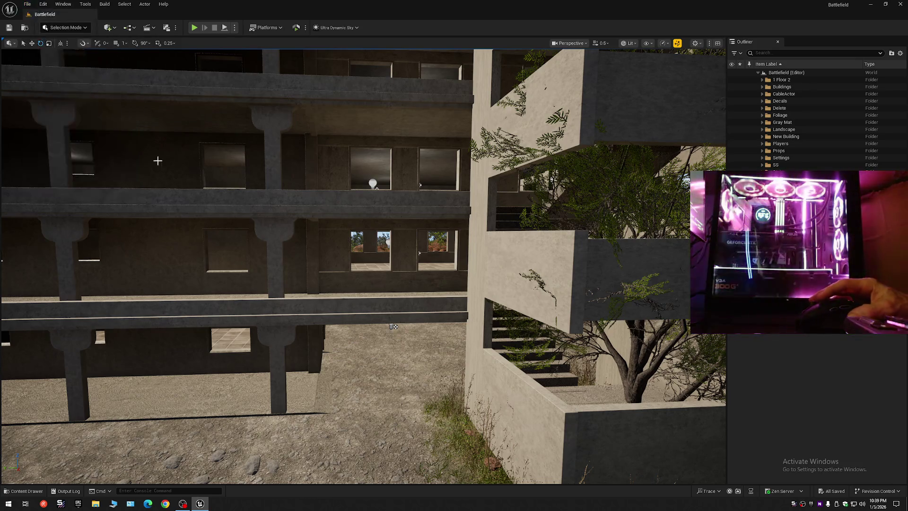
Fly the camera past the concrete pillar, up the staircase and along the upper corridor
scroll(158, 161, up, 1)
key(w)
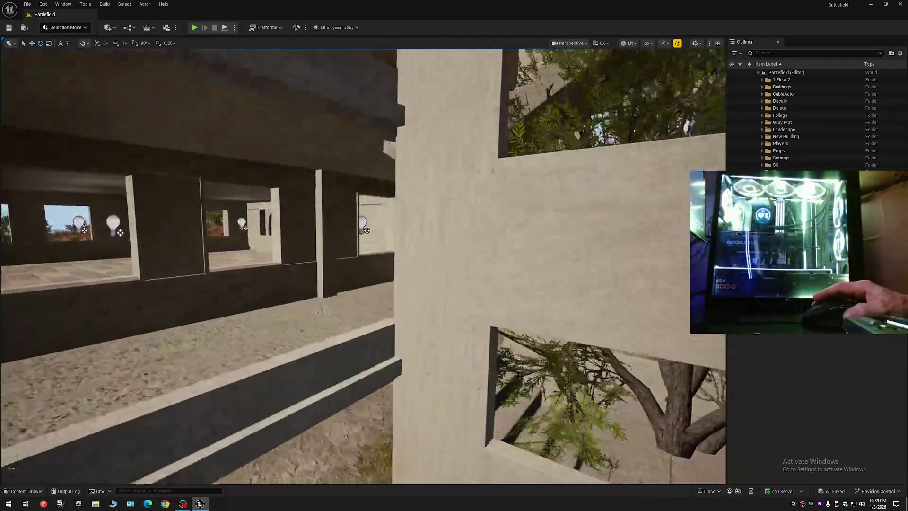
key(w)
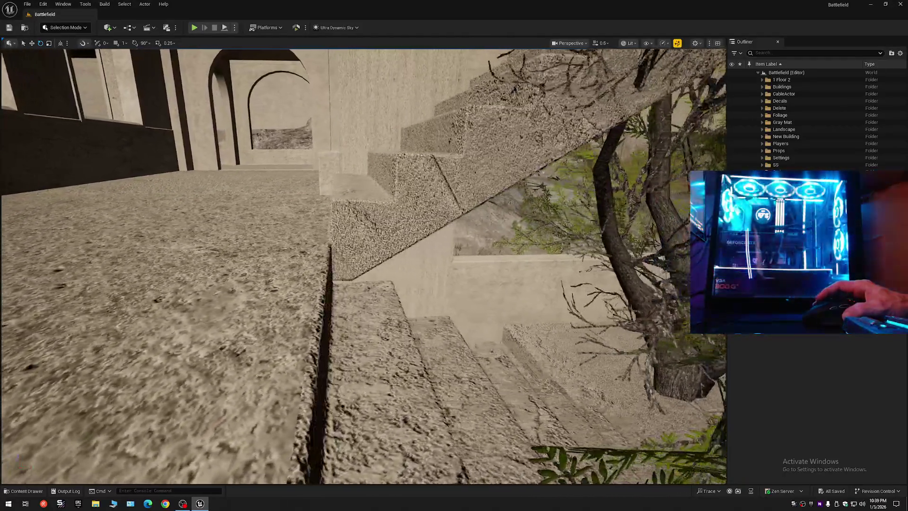
key(w)
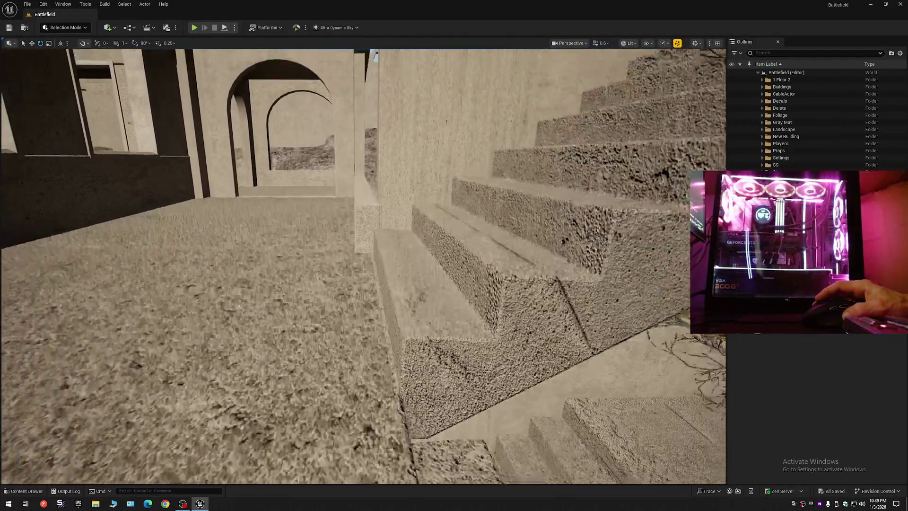
key(w)
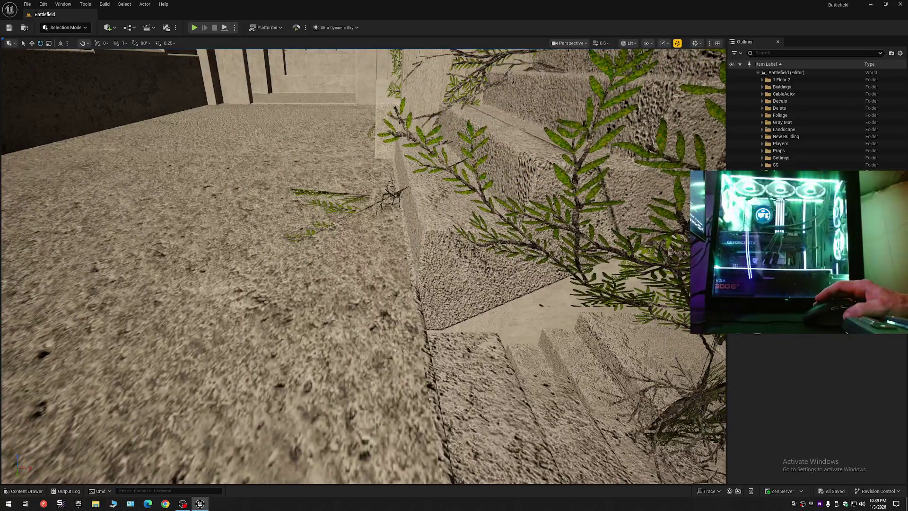
key(w)
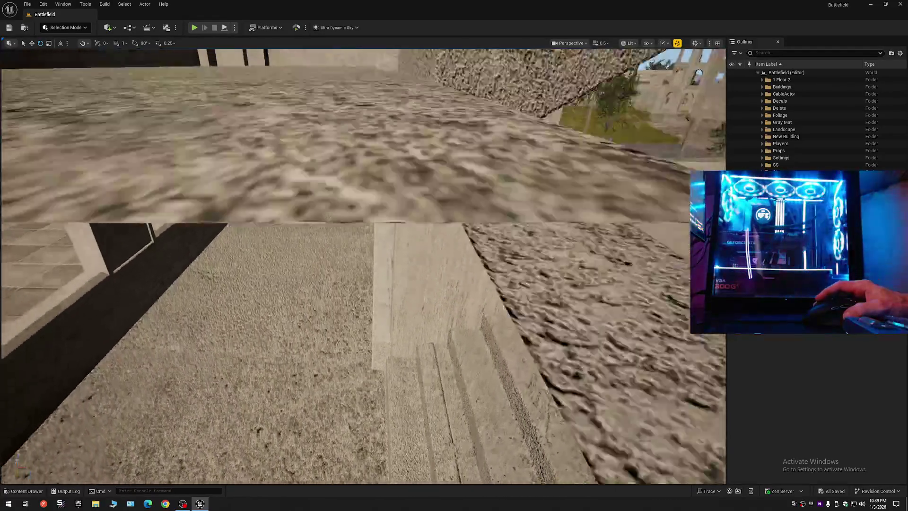
key(w)
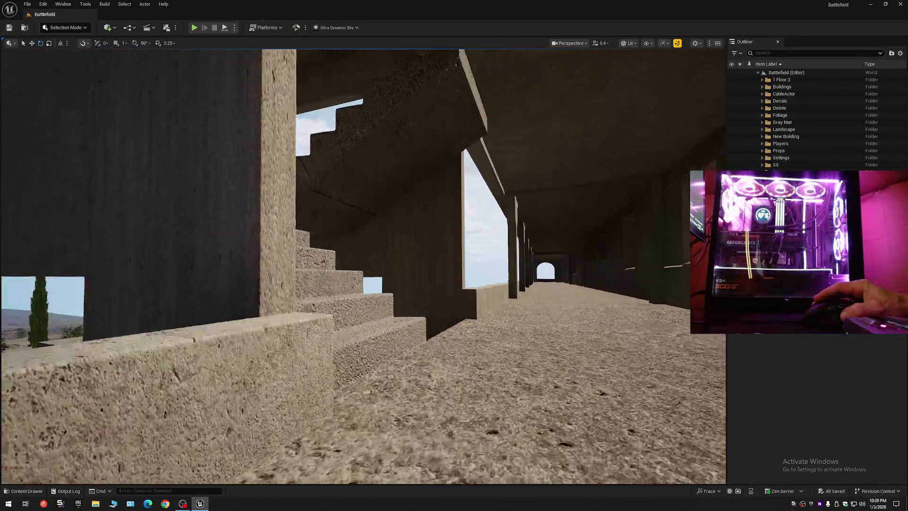
drag(363, 264, 345, 265)
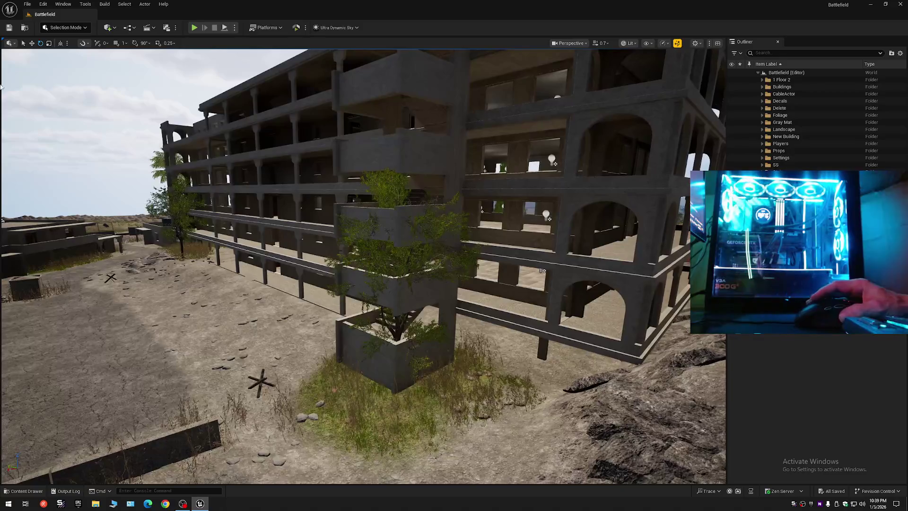
click(27, 4)
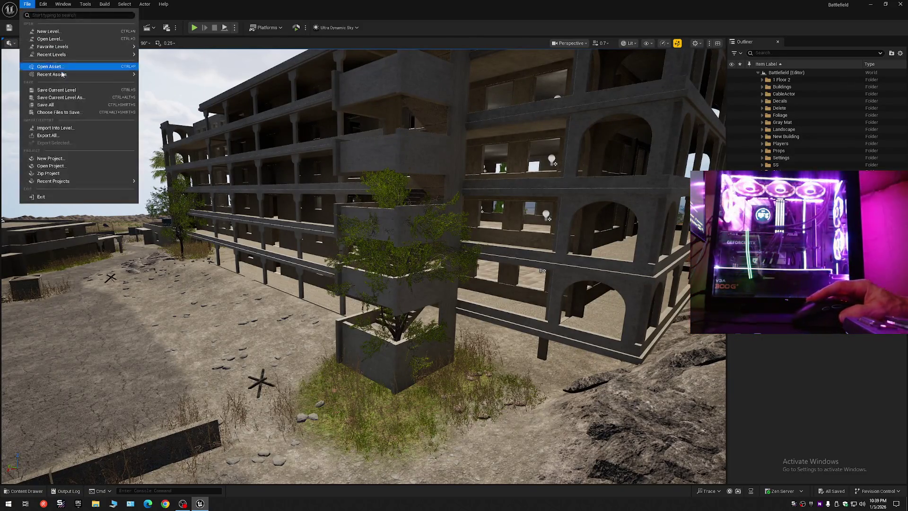
Save the current level over the existing Battlefield level in Maps, confirming the overwrite
click(54, 90)
click(27, 4)
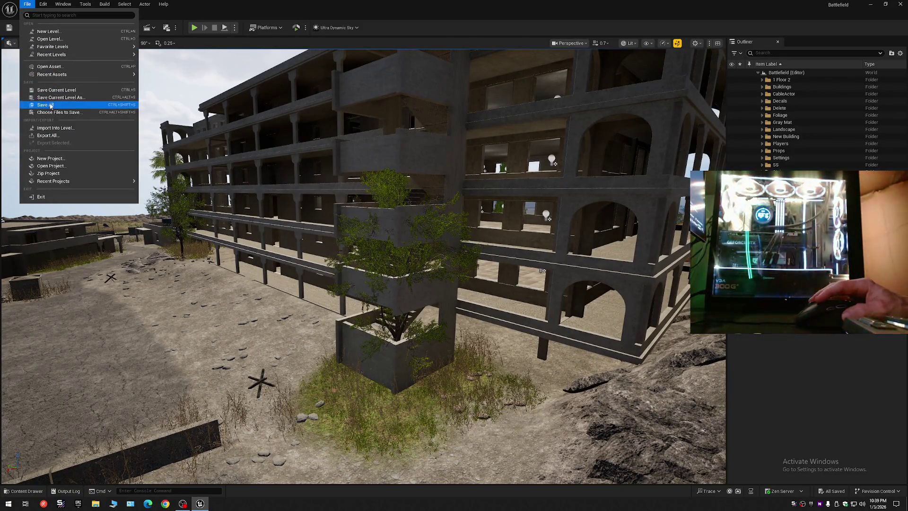
click(48, 103)
click(27, 4)
click(55, 100)
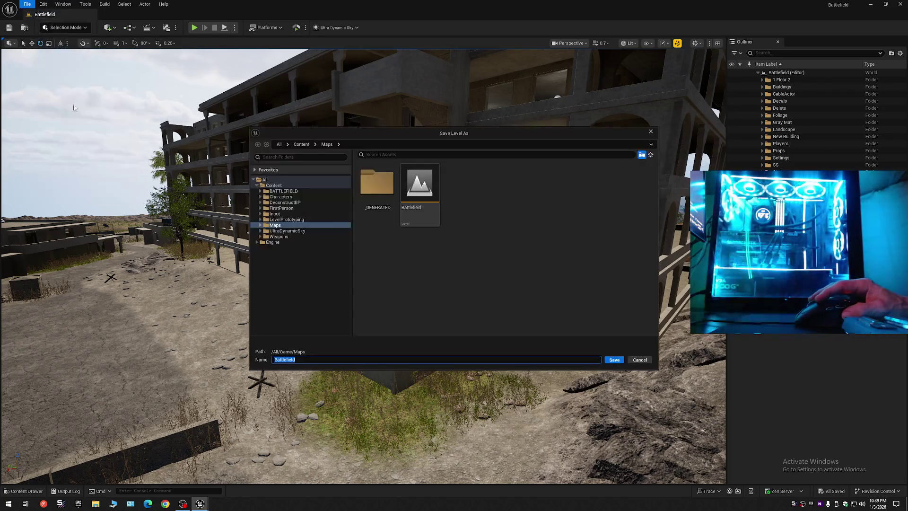
double_click(408, 190)
click(473, 266)
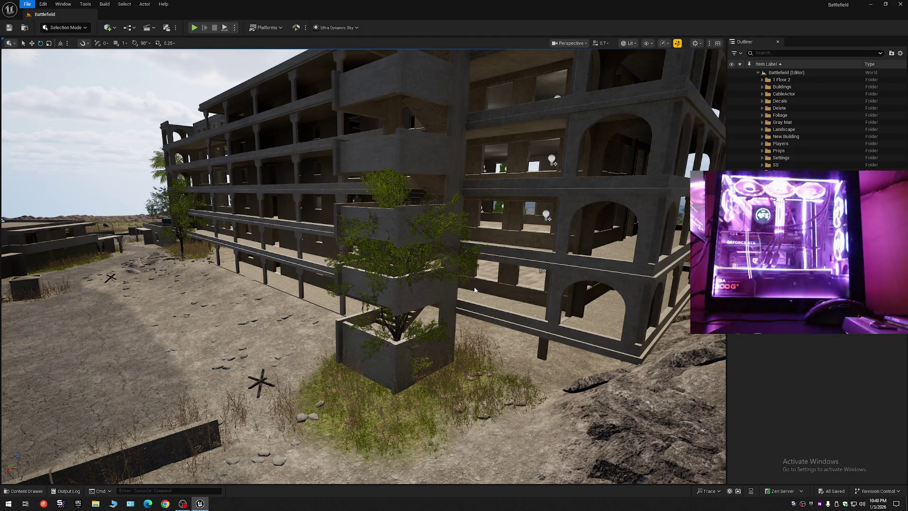
Leave the current editor mode and turn the camera toward the planter and palm
key(Escape)
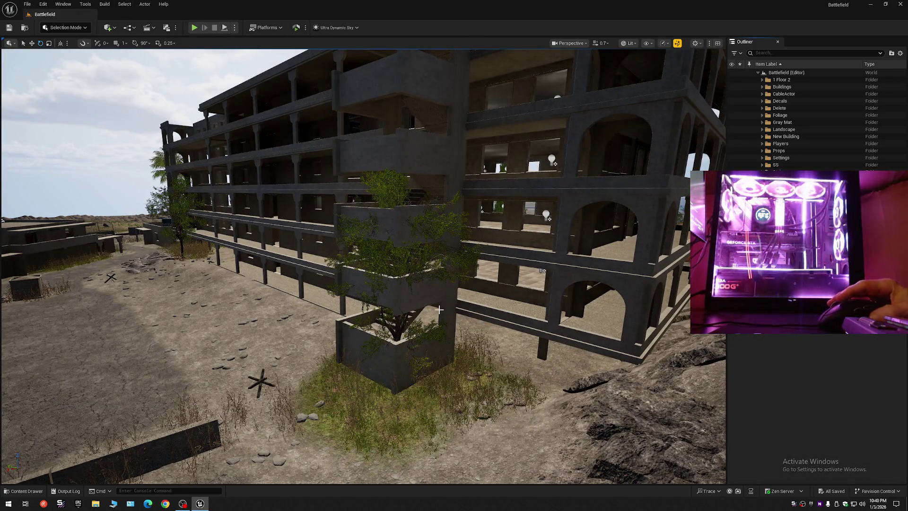
scroll(451, 326, up, 3)
mouse_move(452, 326)
mouse_down()
mouse_move(405, 316)
mouse_move(393, 298)
mouse_up()
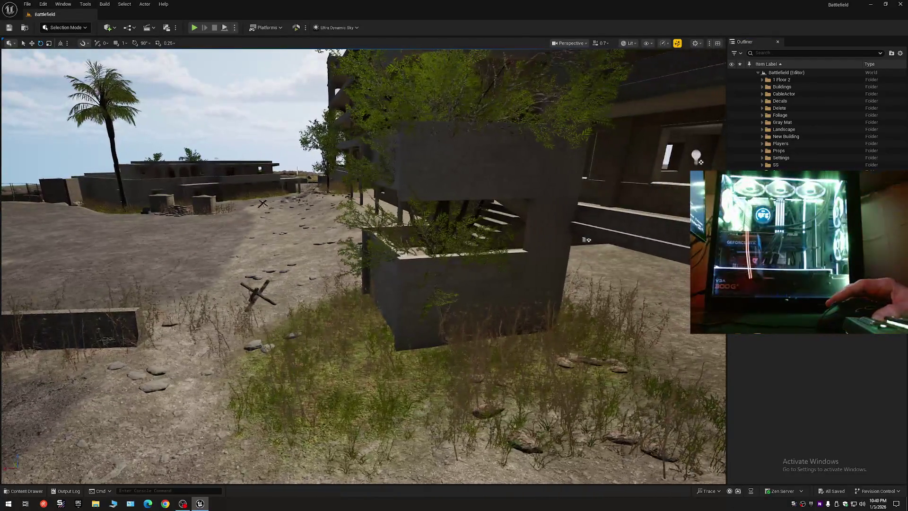
Switch to Foliage mode and select the tree instance beside the building
click(65, 27)
click(69, 55)
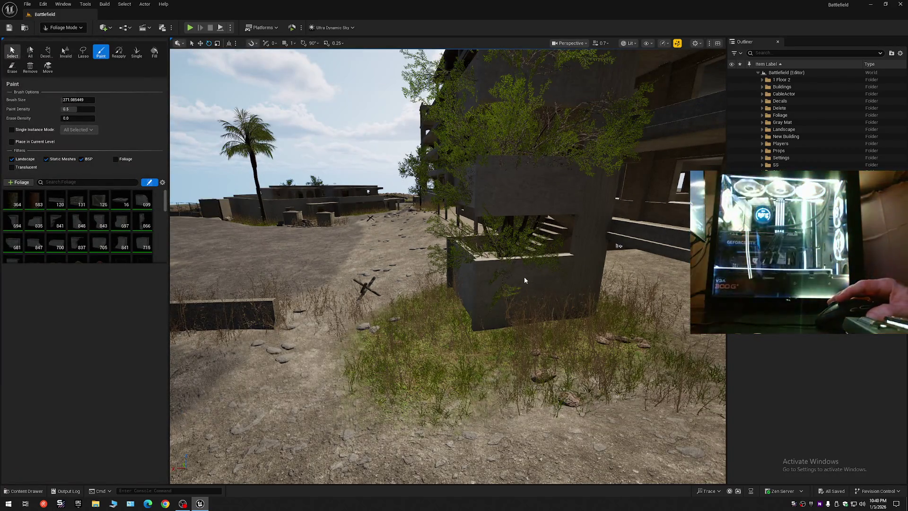
mouse_move(517, 288)
mouse_down()
mouse_move(517, 218)
mouse_move(516, 289)
mouse_up()
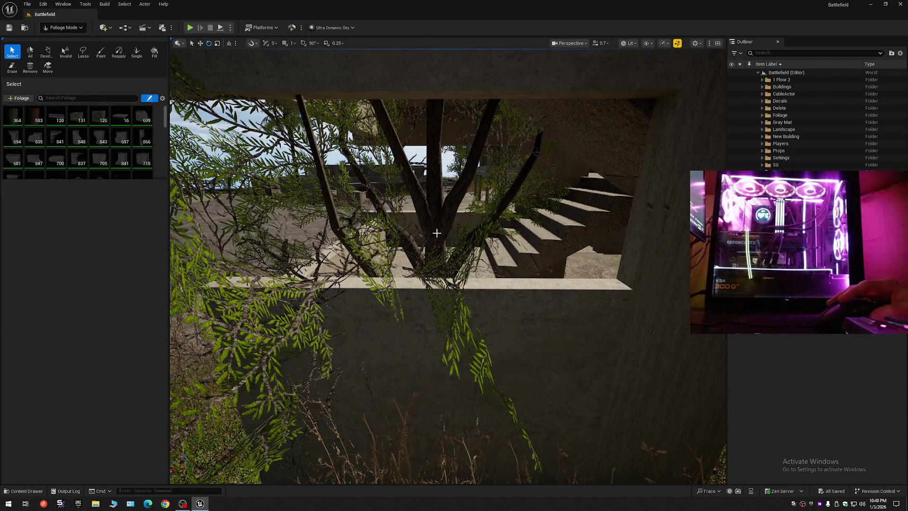
click(453, 277)
mouse_move(453, 277)
mouse_down()
mouse_move(514, 286)
mouse_move(293, 305)
mouse_move(331, 275)
mouse_up()
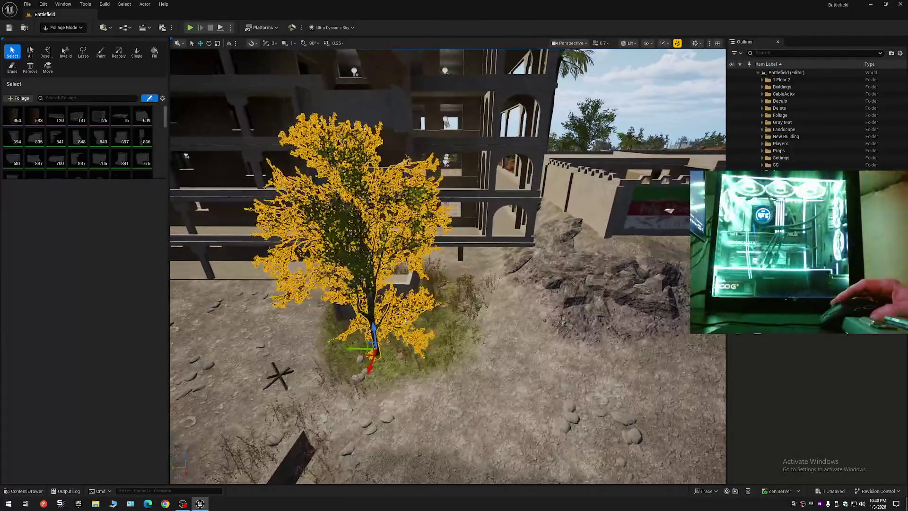
mouse_move(351, 348)
mouse_down()
mouse_move(422, 349)
mouse_move(447, 49)
mouse_up()
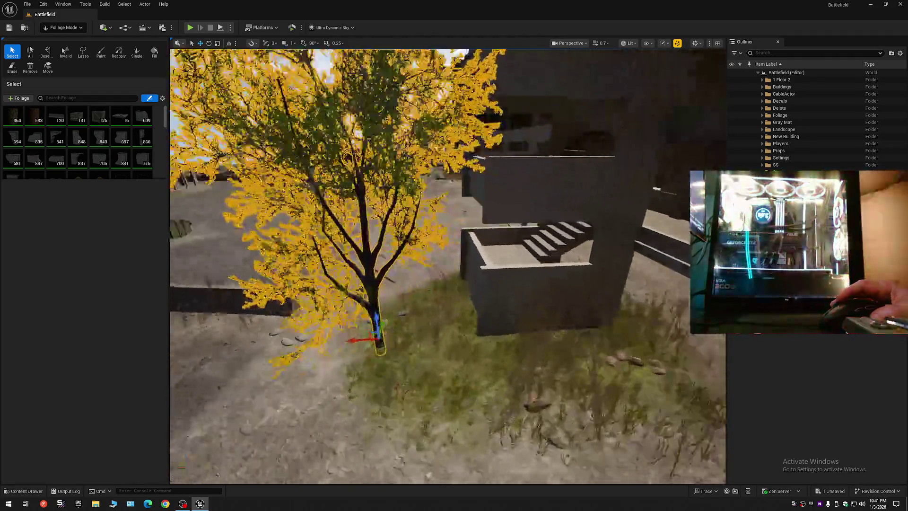
mouse_move(447, 49)
mouse_down()
mouse_move(450, 37)
mouse_move(430, 291)
mouse_move(271, 197)
mouse_move(244, 126)
mouse_up()
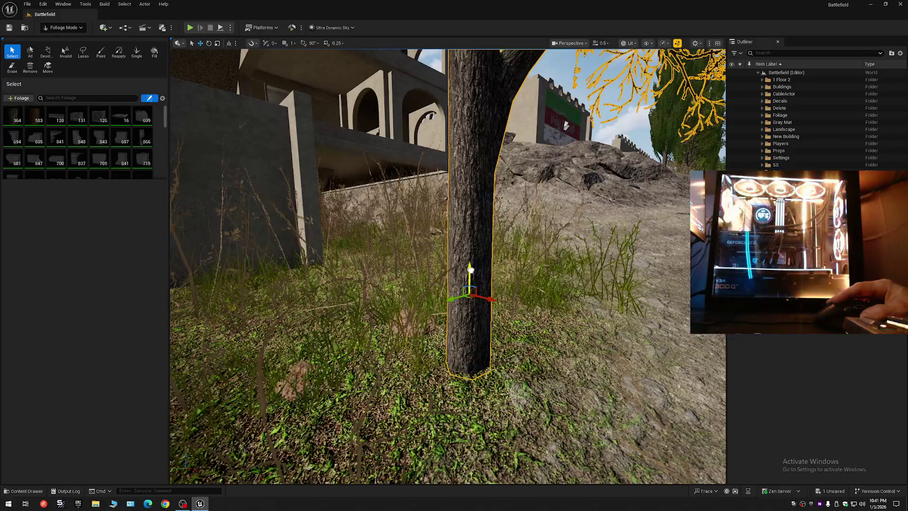
drag(470, 272, 461, 388)
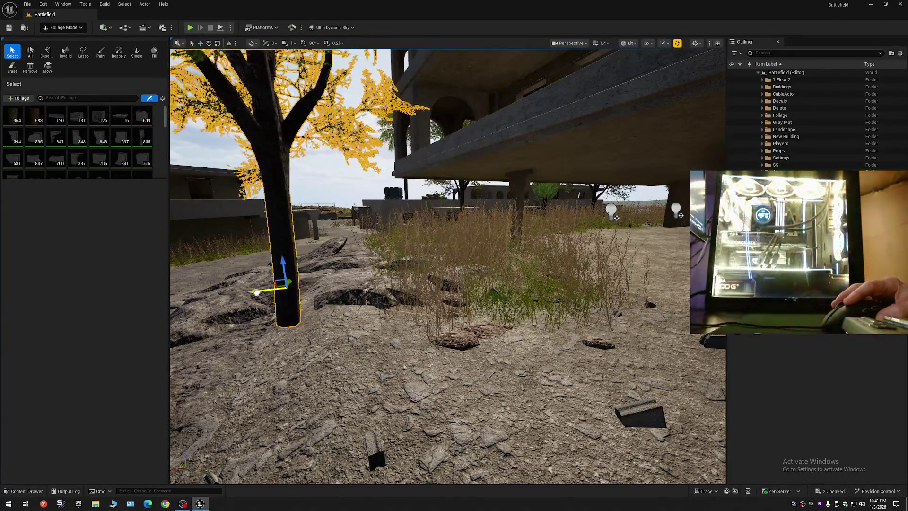
Fly the camera in and frame the selected tree until it fills the view
key(w)
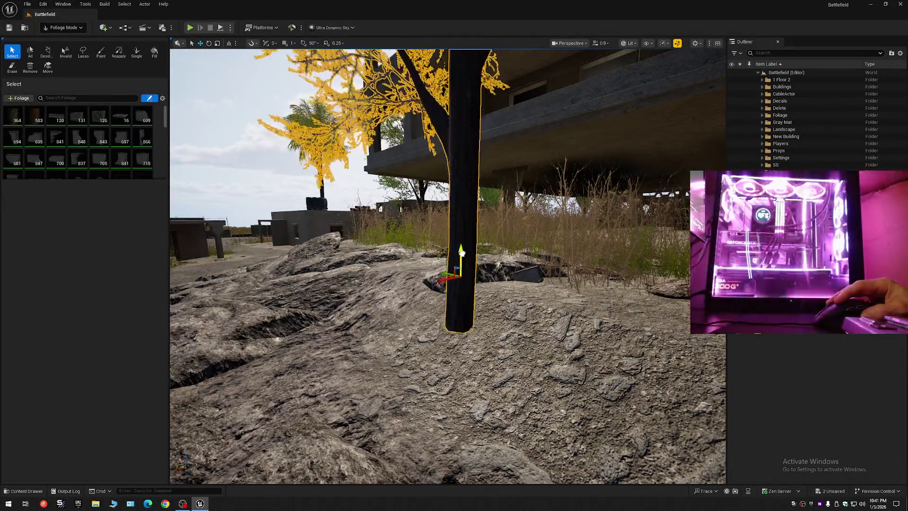
key(s)
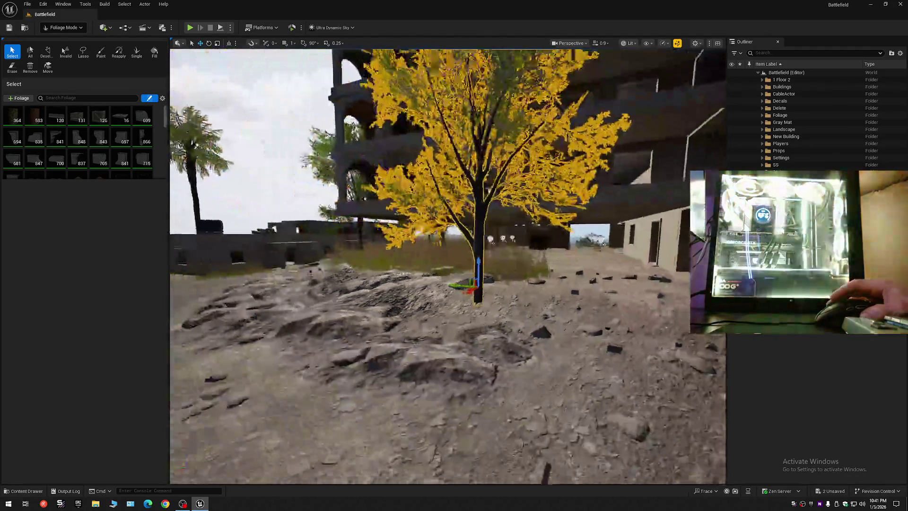
key(d)
key(f)
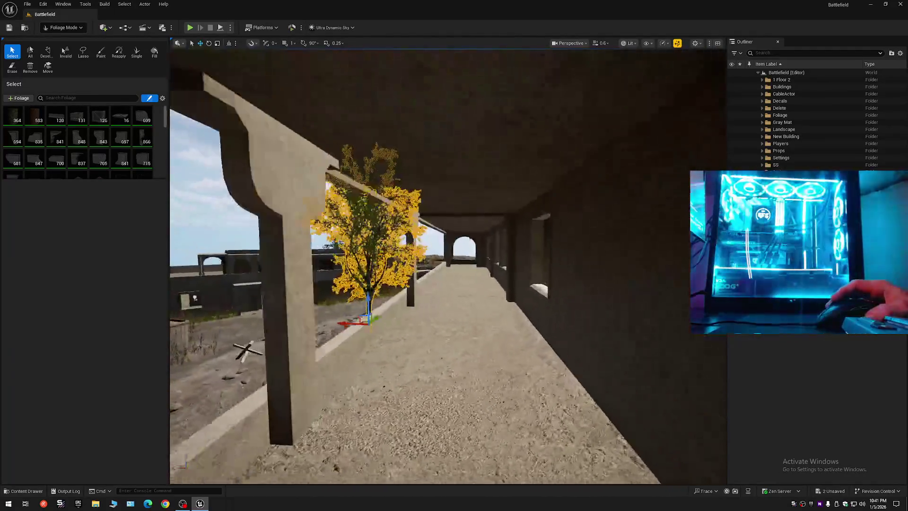
key(a)
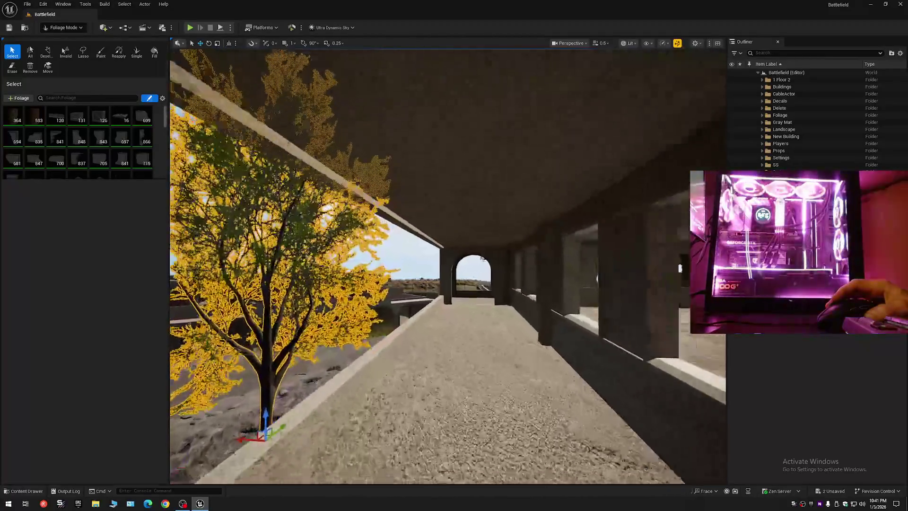
key(s)
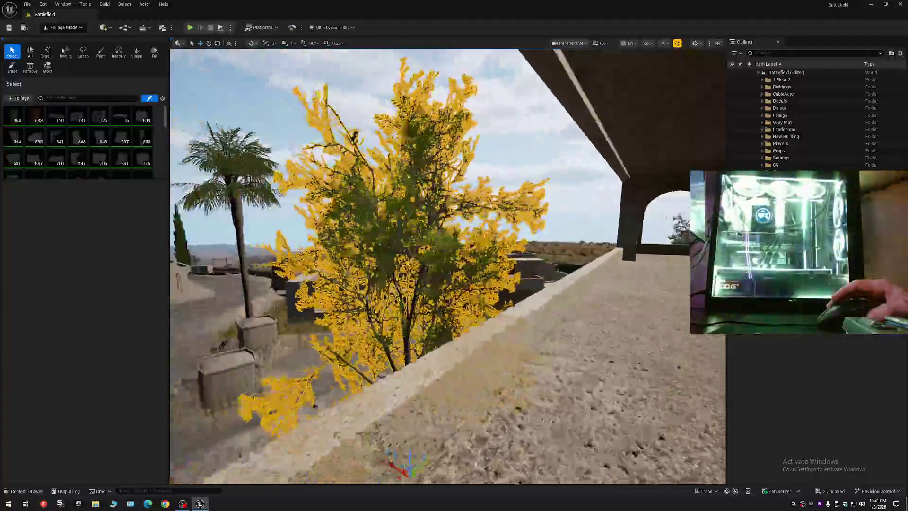
scroll(447, 265, up, 2)
key(f)
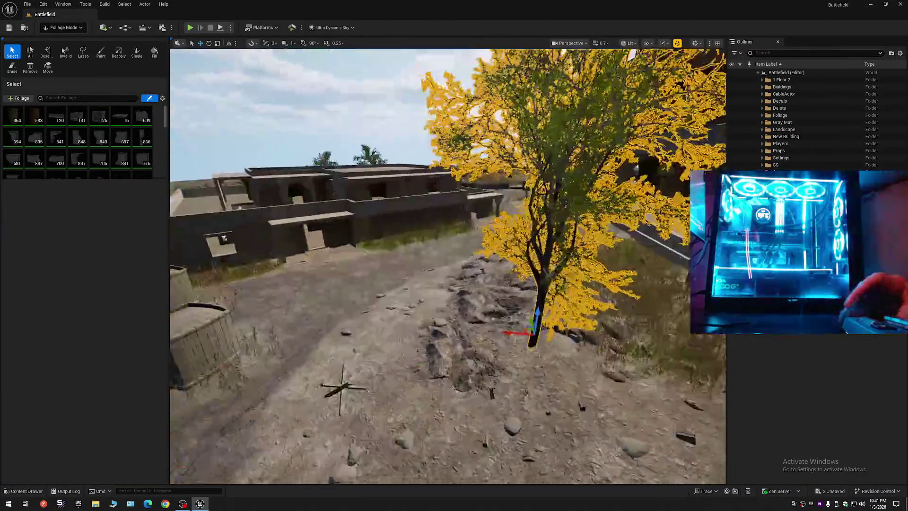
key(f)
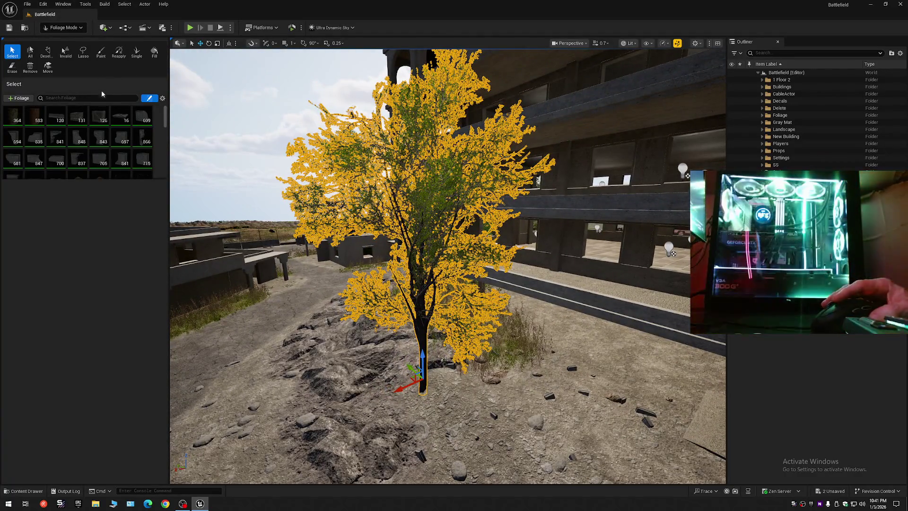
click(80, 98)
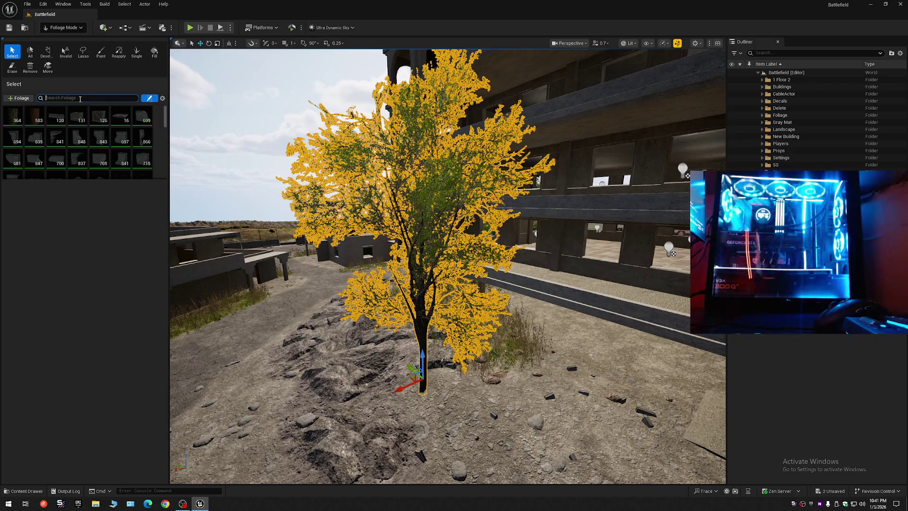
Filter the foliage palette to 'grass' and paint grass tufts on the ground near the tree
text(sgrass)
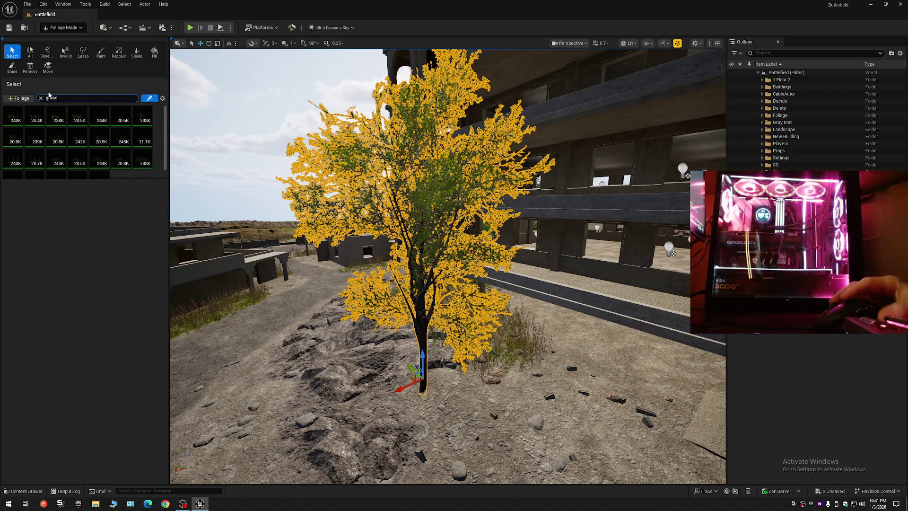
click(102, 52)
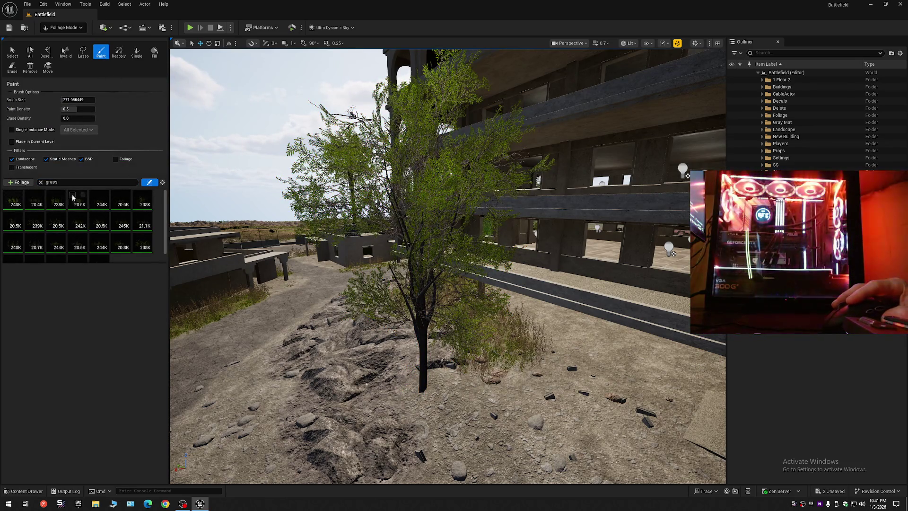
scroll(108, 244, down, 1)
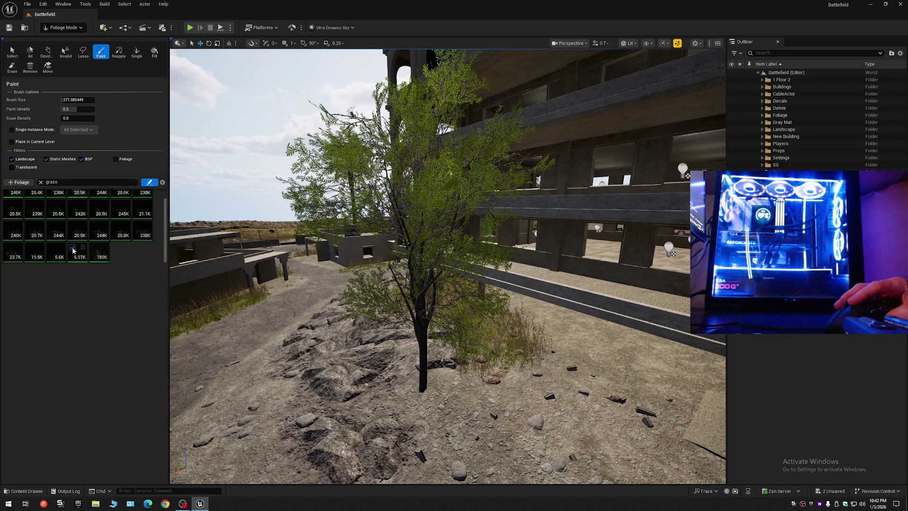
key(e)
key(w)
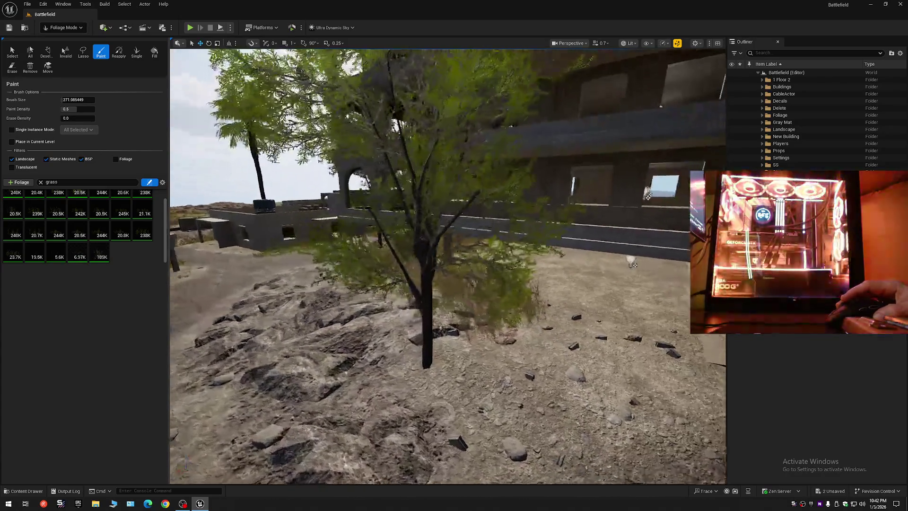
scroll(478, 406, down, 5)
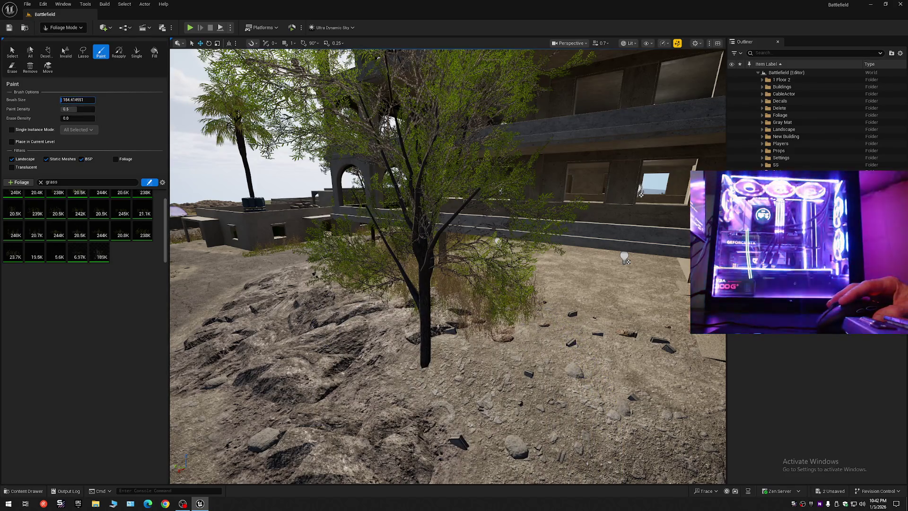
scroll(334, 302, up, 3)
mouse_move(409, 356)
mouse_down()
mouse_move(410, 367)
mouse_move(413, 356)
mouse_move(479, 363)
mouse_move(496, 336)
mouse_move(419, 348)
mouse_move(450, 361)
mouse_up()
Circle the view around the tree at ground level to check the painted grass
key(w)
key(w)
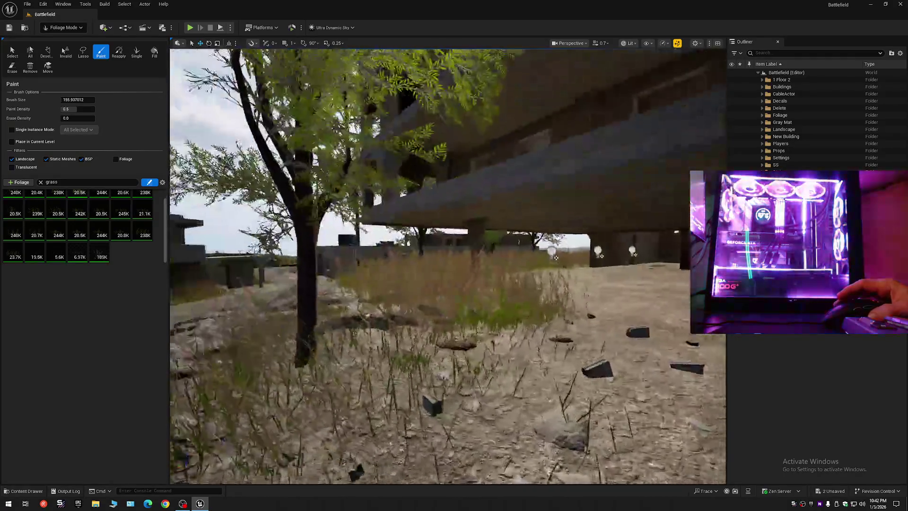
key(s)
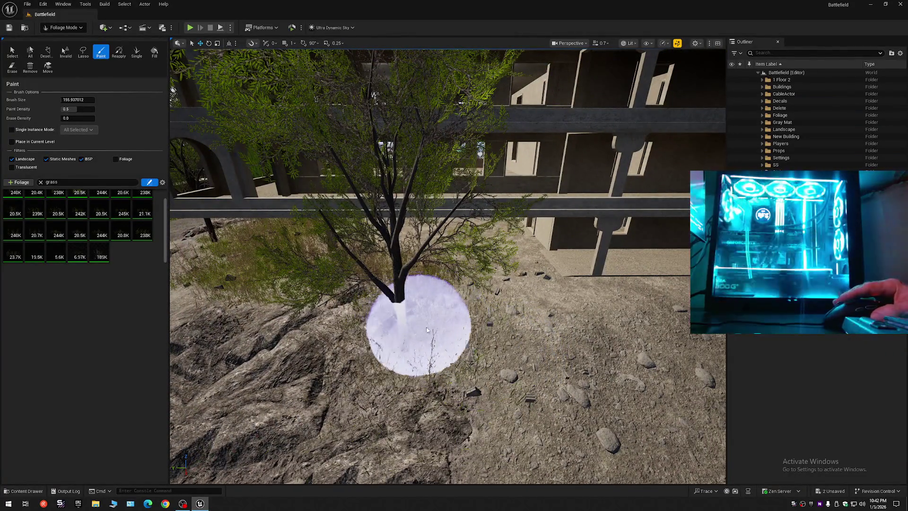
key(w)
key(w)
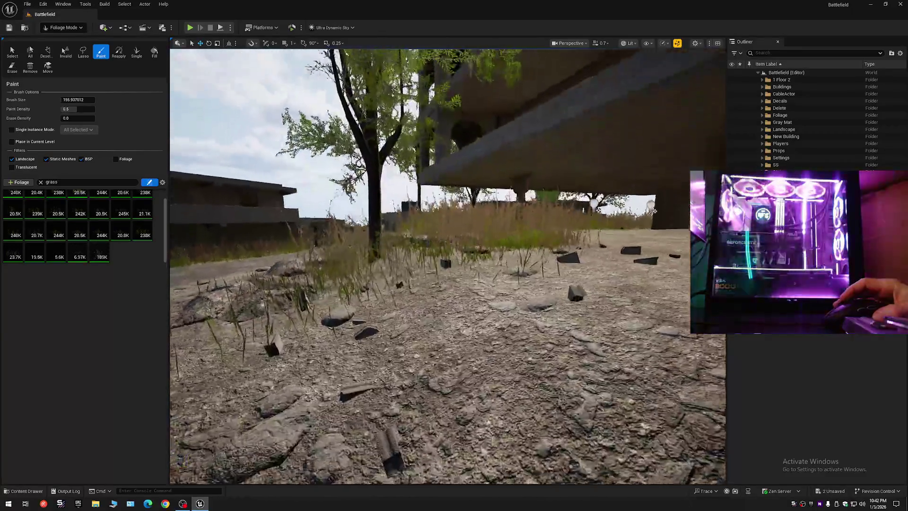
key(w)
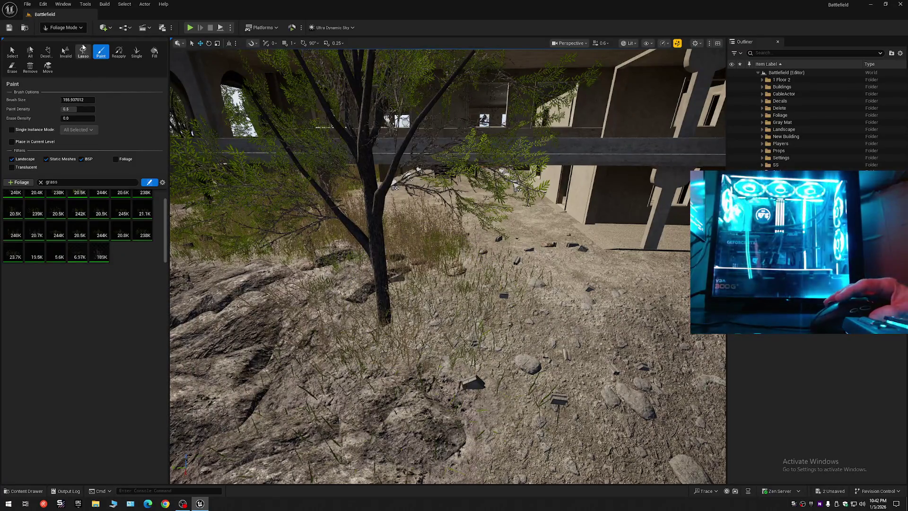
click(64, 28)
click(65, 50)
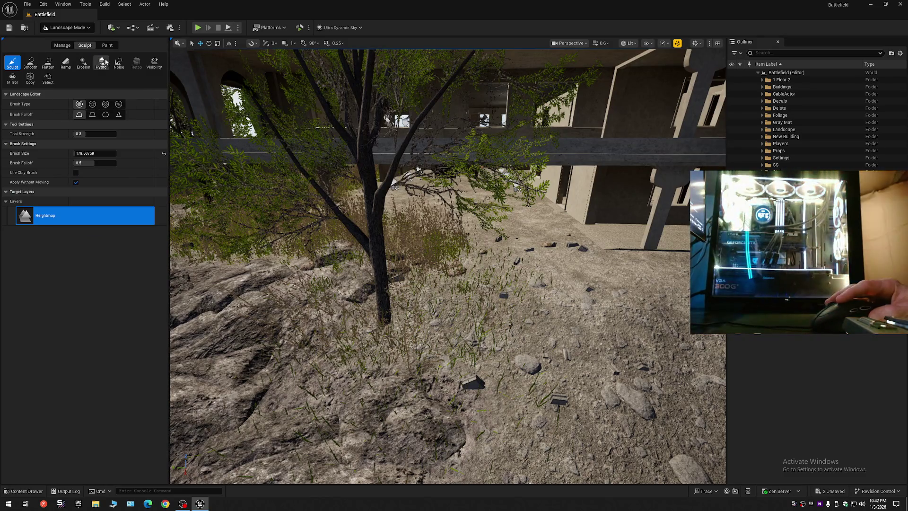
Paint the B_Puddle landscape layer around the tree's base
click(106, 46)
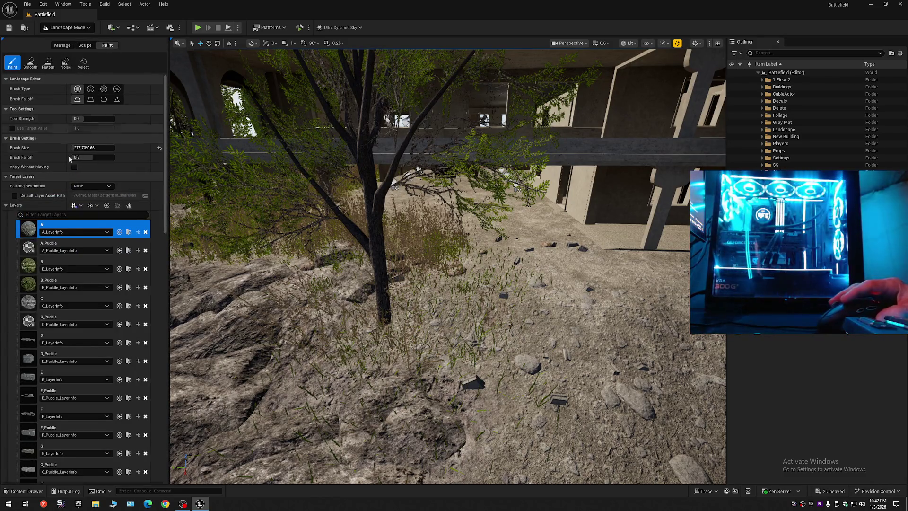
click(32, 271)
click(34, 283)
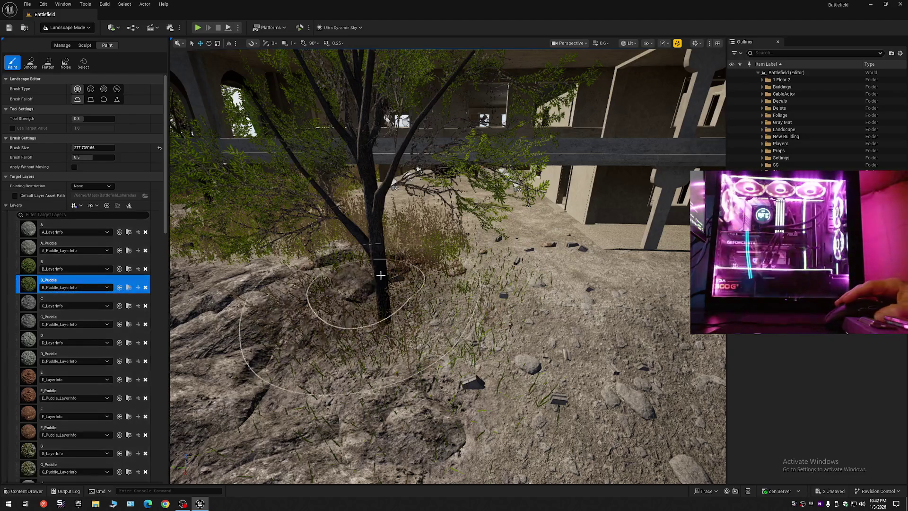
mouse_move(393, 273)
mouse_down()
mouse_move(390, 303)
mouse_move(408, 263)
mouse_up()
Inspect the painted ground up close, then return to Foliage mode
key(w)
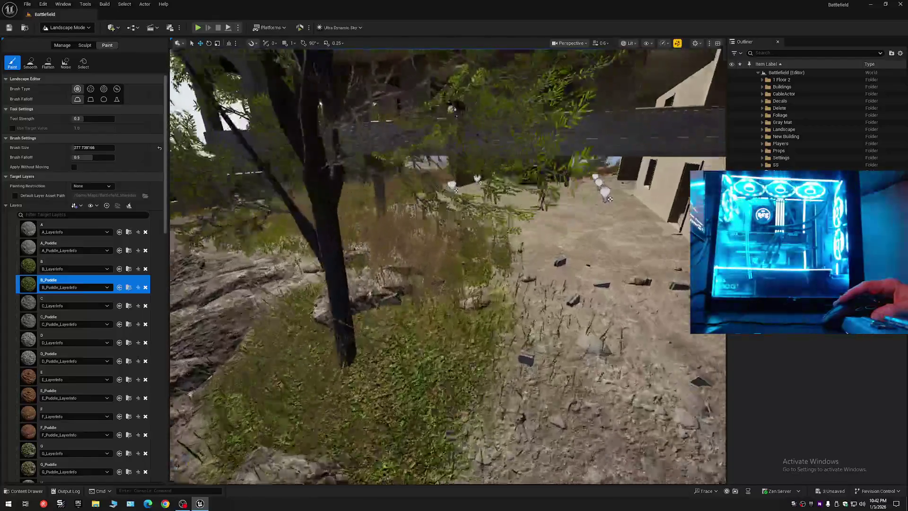
key(s)
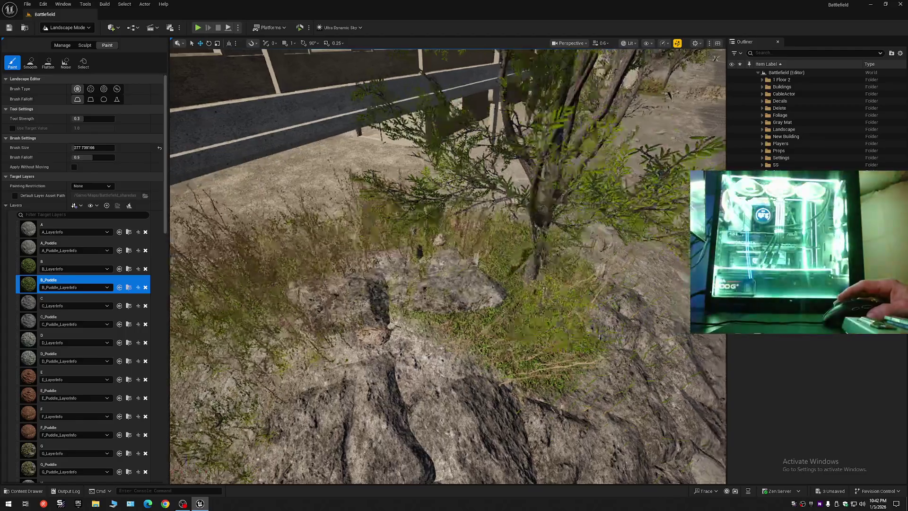
key(w)
key(s)
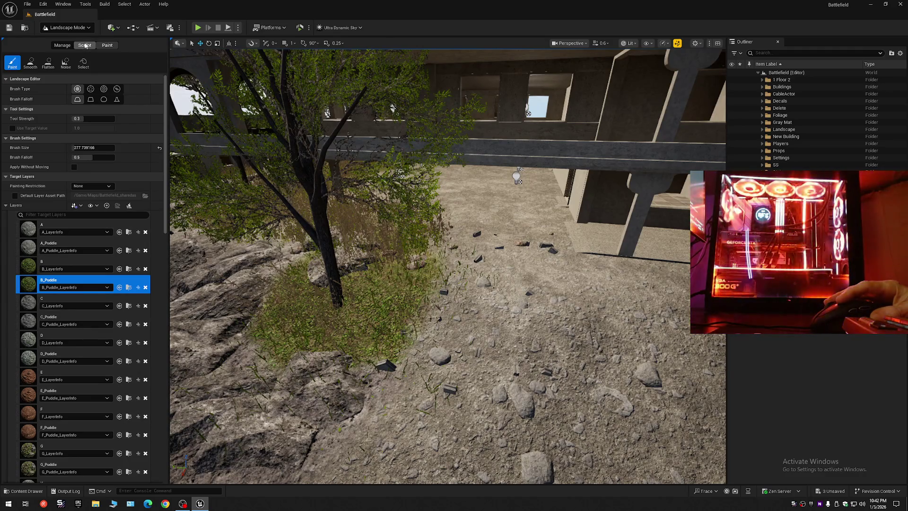
click(74, 28)
click(62, 54)
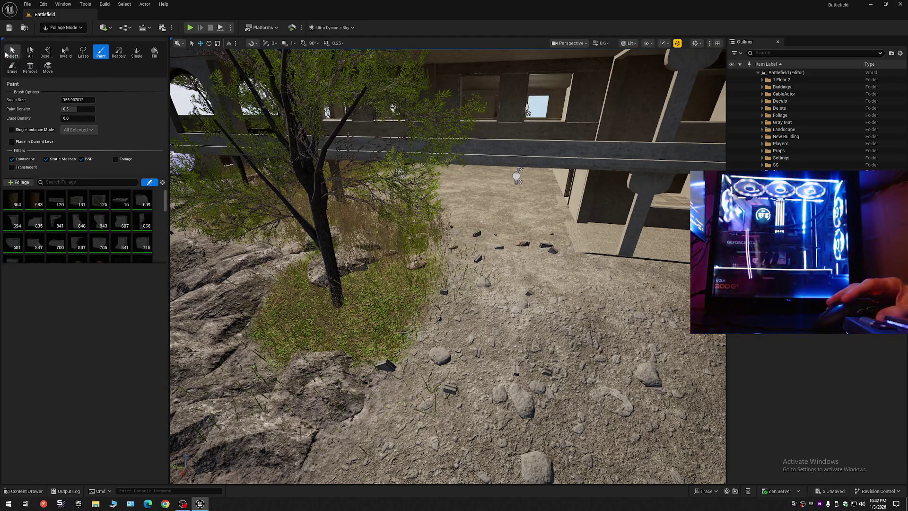
Switch to foliage selection and delete the grass clump near the building
click(18, 54)
key(ctrl+a)
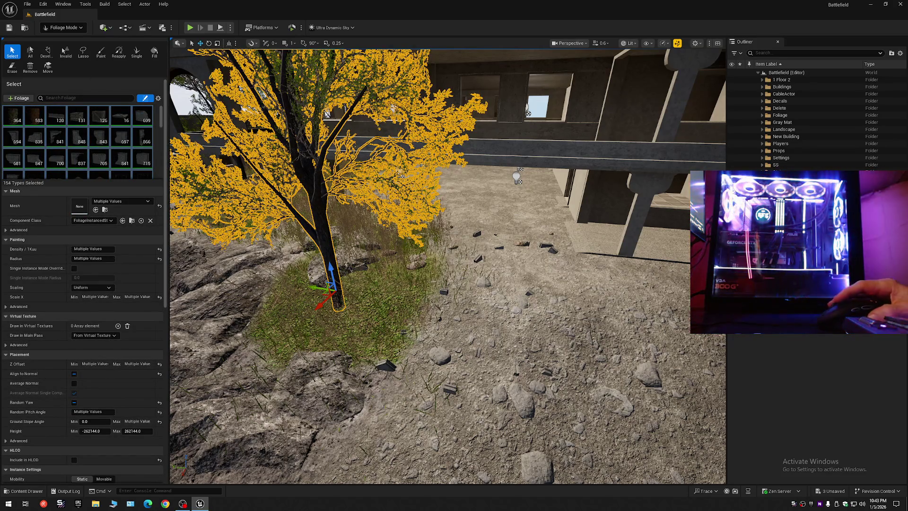
key(w)
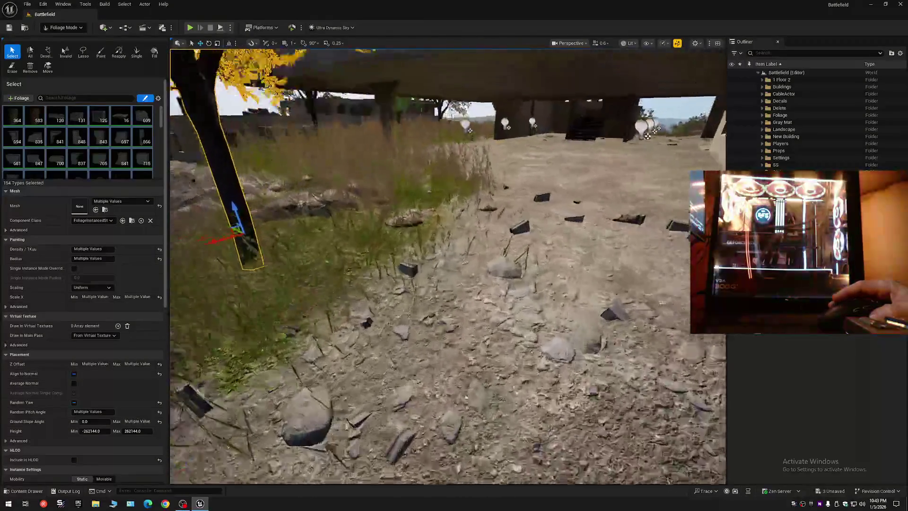
key(w)
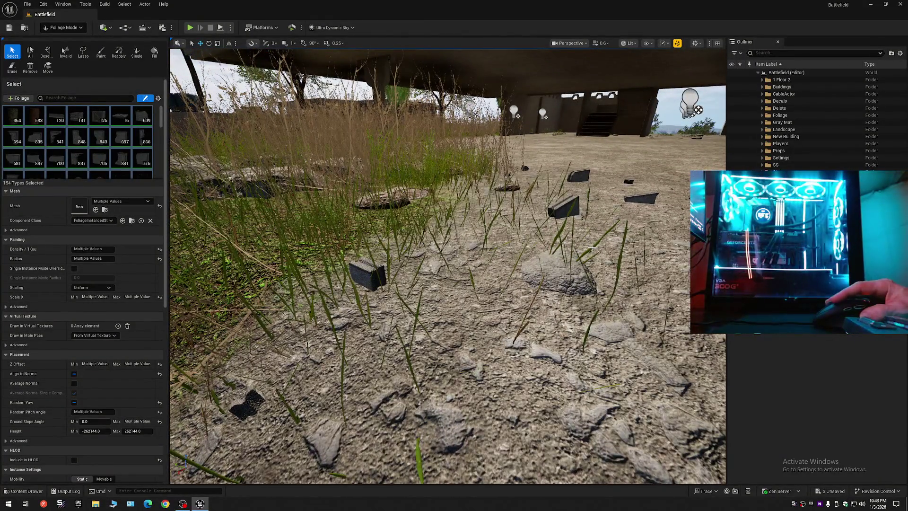
click(592, 248)
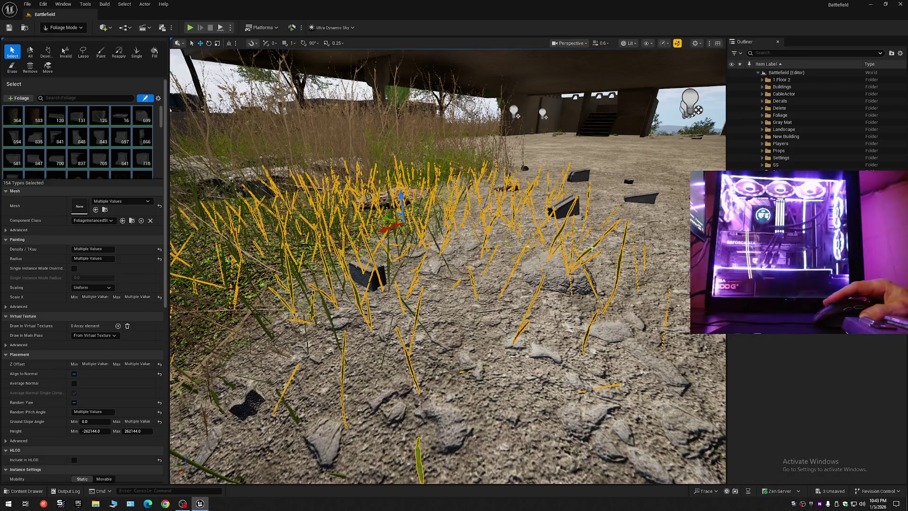
key(Delete)
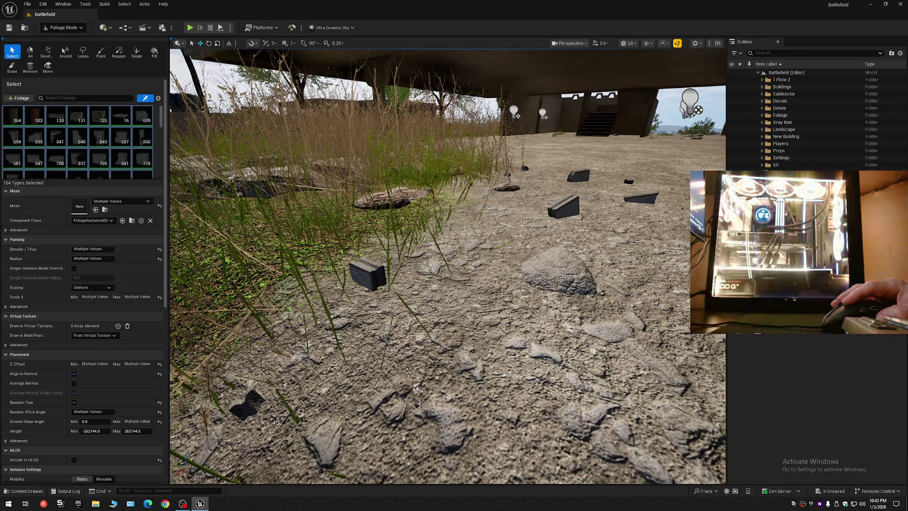
Shift the grass tufts near the tree, then delete all the visible grass
click(350, 334)
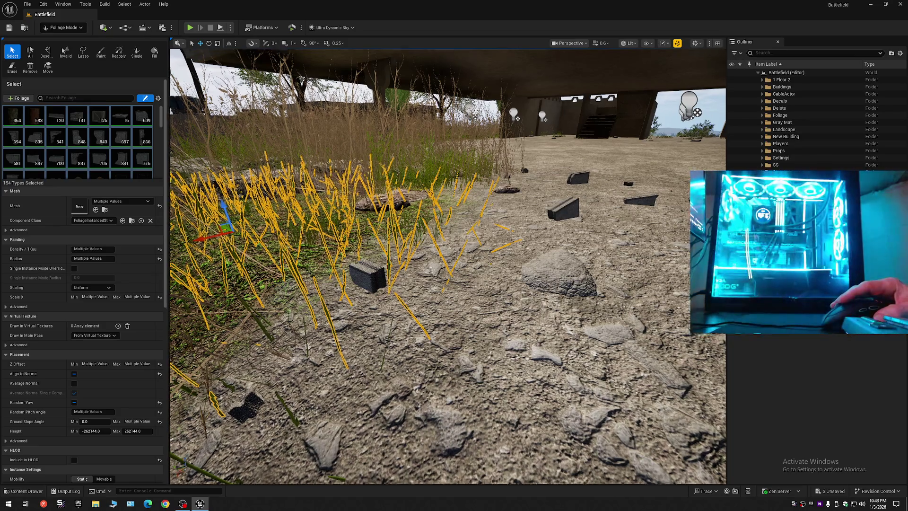
key(w)
drag(718, 164, 642, 143)
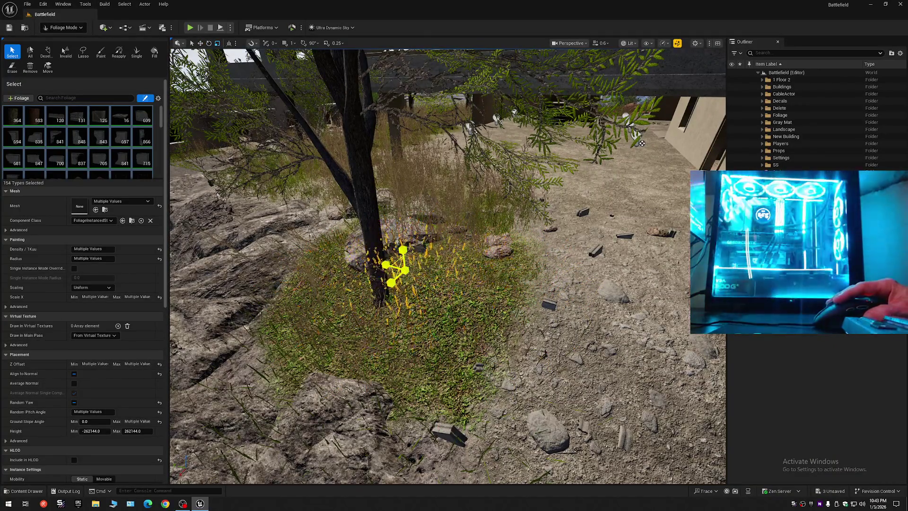
drag(390, 284, 358, 311)
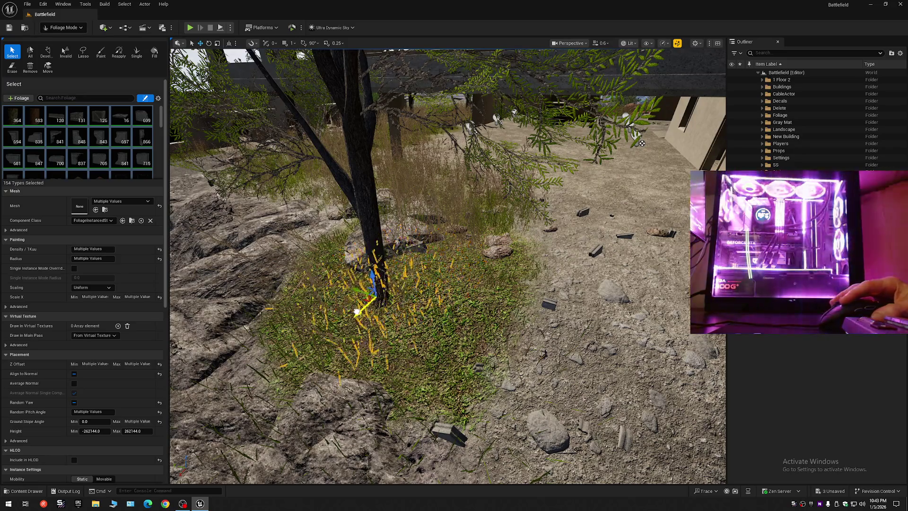
drag(642, 143, 577, 137)
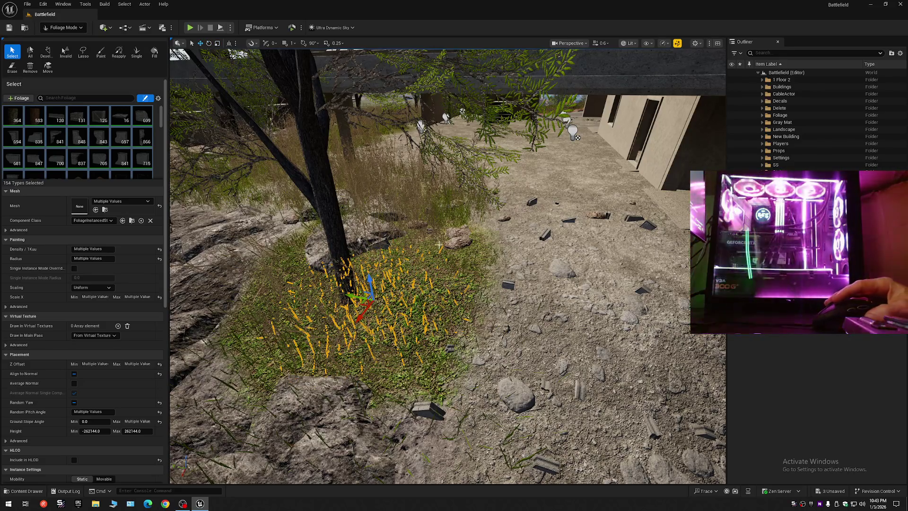
mouse_move(439, 245)
mouse_down()
mouse_move(440, 211)
mouse_move(472, 256)
mouse_up()
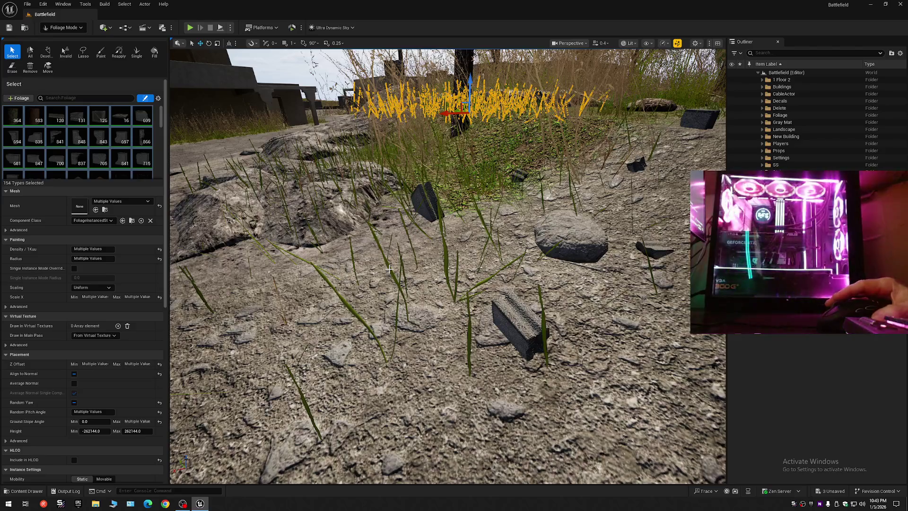
key(ctrl+a)
key(Delete)
Delete the grass cluster and stray blades spread over the rock
mouse_move(389, 269)
mouse_down()
mouse_move(312, 248)
mouse_move(339, 297)
mouse_up()
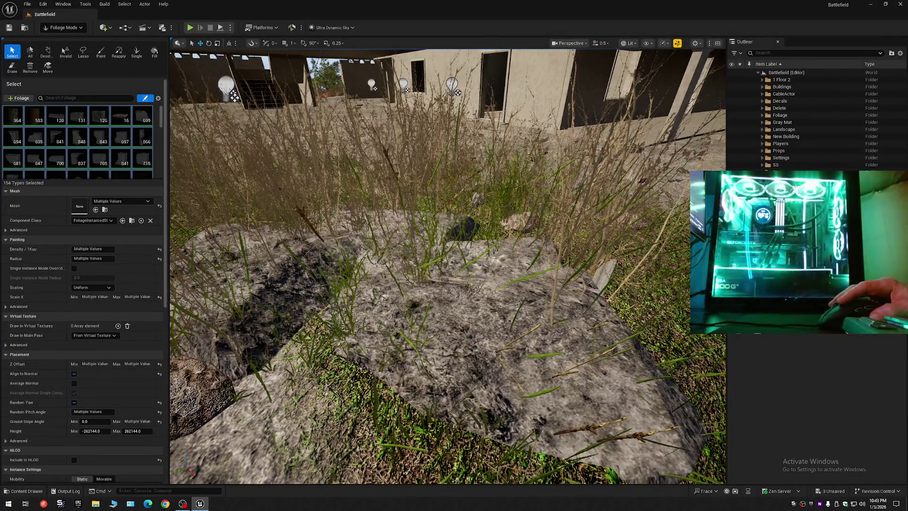
click(346, 311)
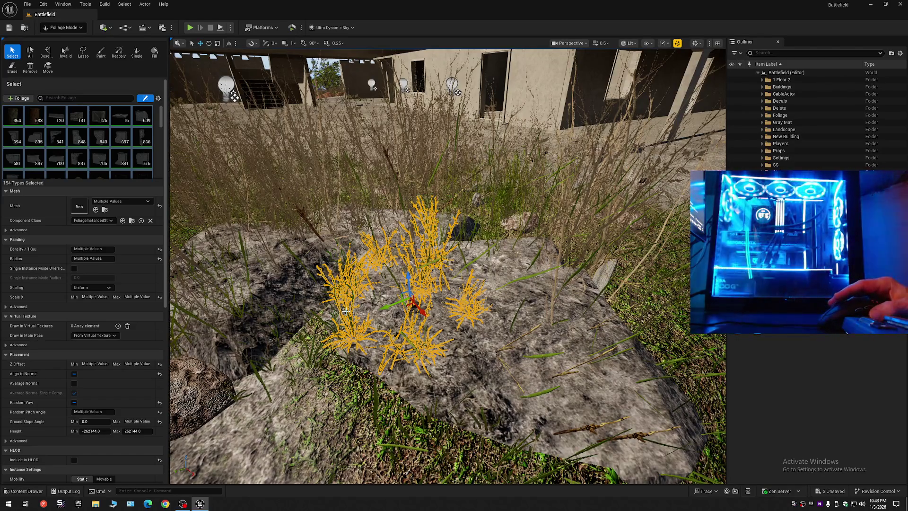
key(Delete)
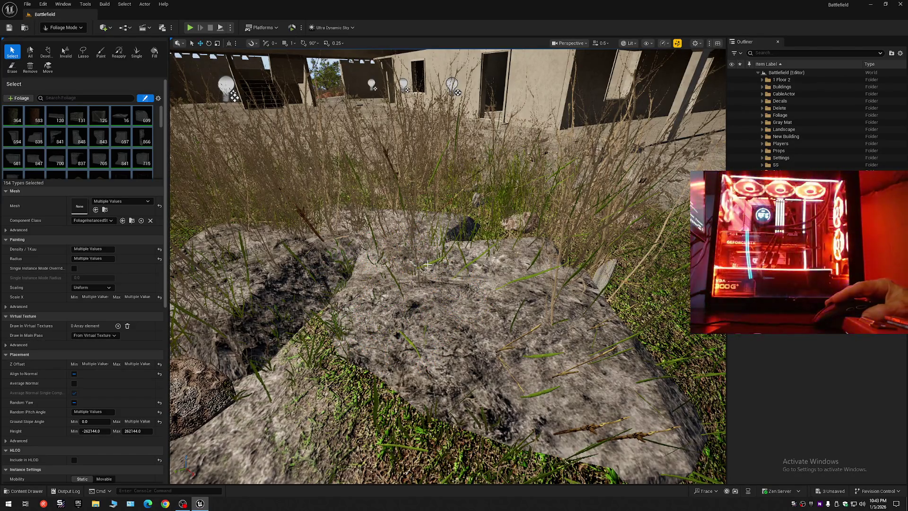
click(422, 271)
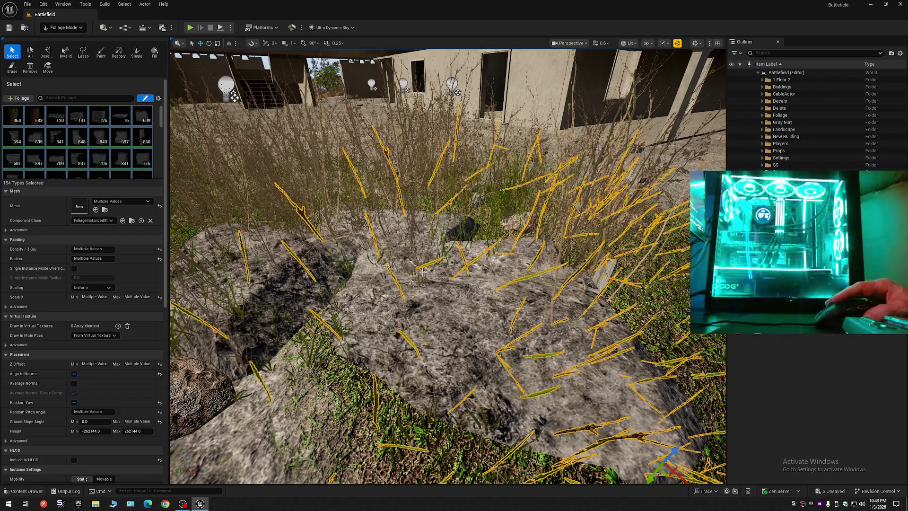
key(Delete)
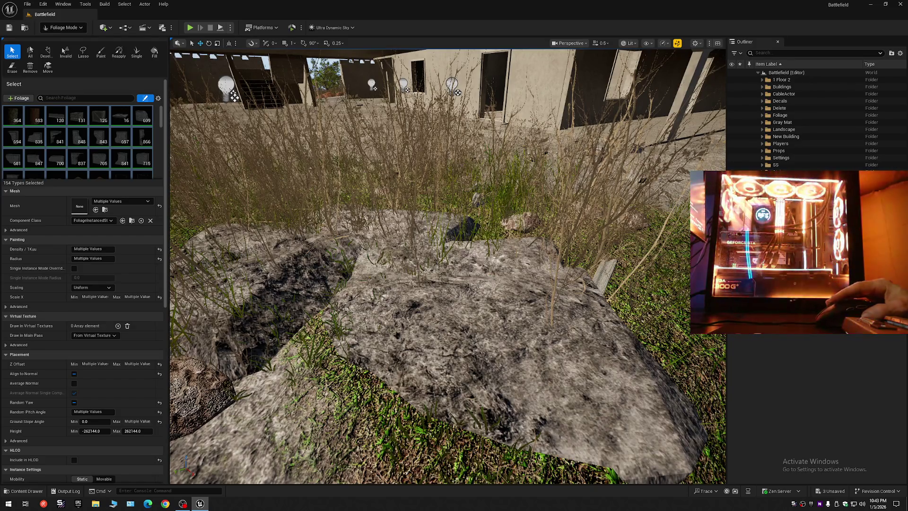
Select the dry bush beside the tree and shift it slightly to the right
click(480, 297)
mouse_move(486, 302)
mouse_down()
mouse_move(431, 341)
mouse_move(479, 276)
mouse_move(413, 286)
mouse_up()
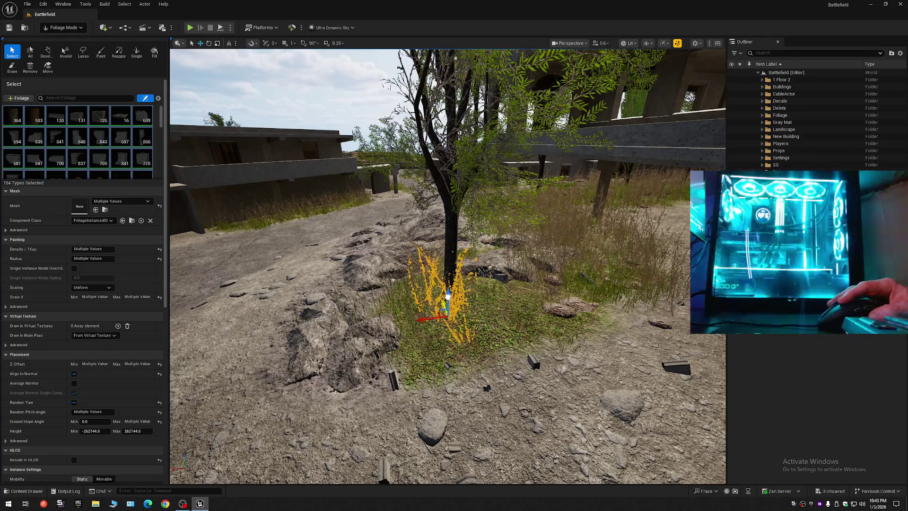
key(e)
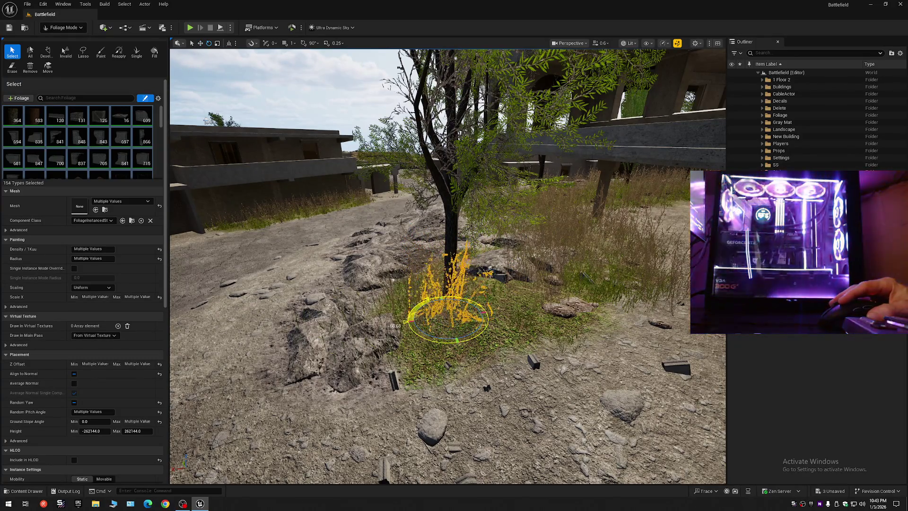
drag(440, 326, 537, 321)
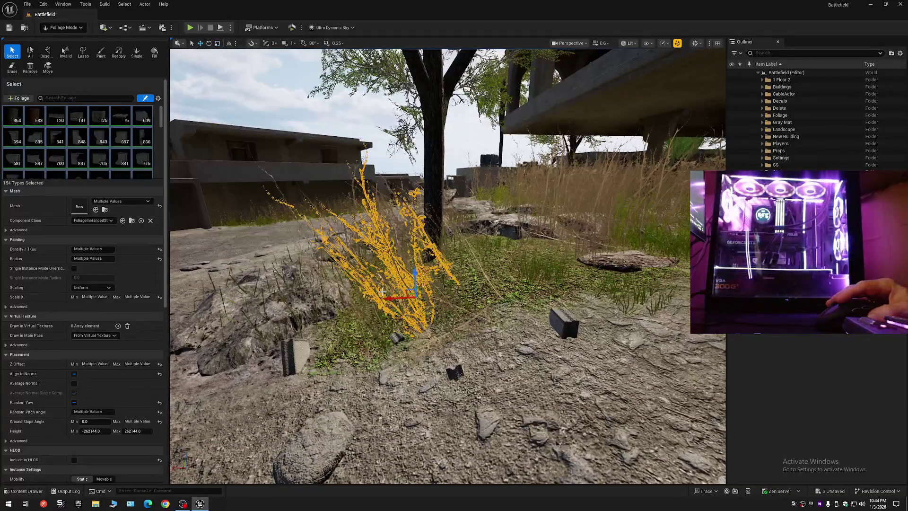
mouse_move(414, 297)
mouse_down()
mouse_move(442, 293)
mouse_move(461, 270)
mouse_move(454, 249)
mouse_move(468, 270)
mouse_move(475, 244)
mouse_move(494, 233)
mouse_move(497, 315)
mouse_up()
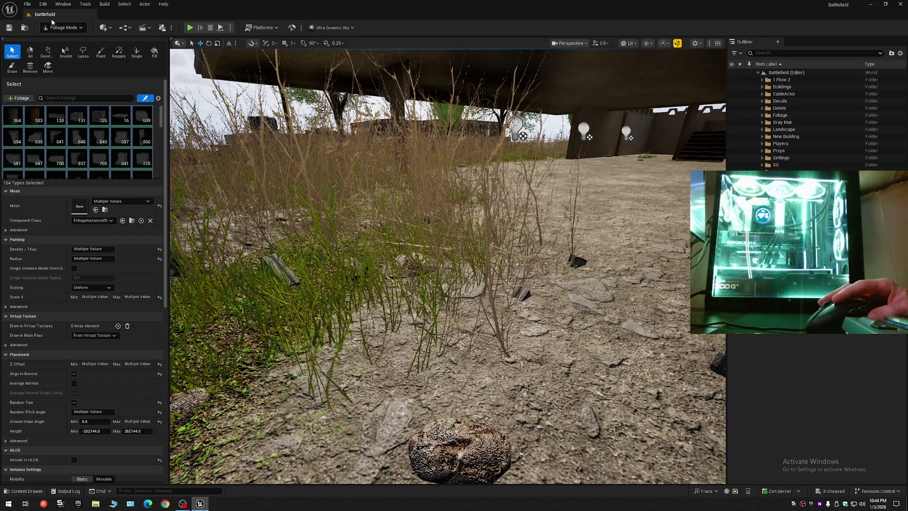
Save all unsaved changes to the Battlefield level
click(9, 27)
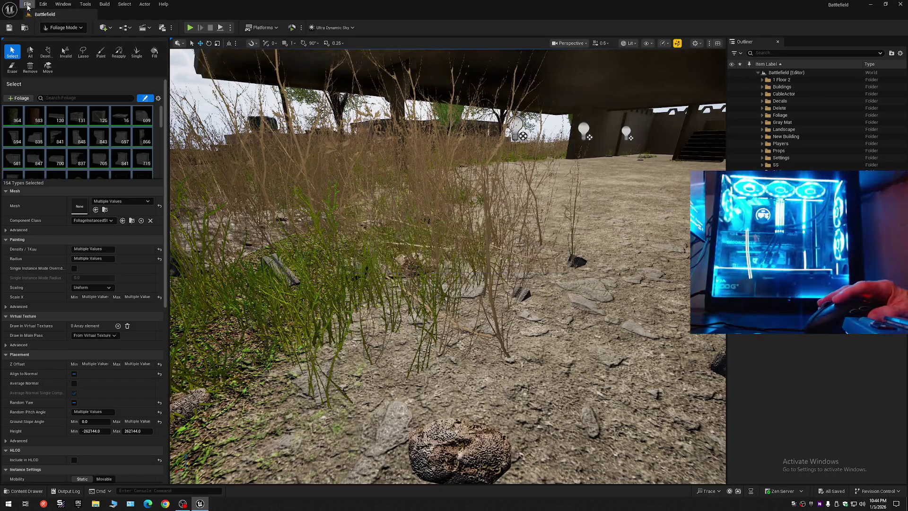
click(27, 4)
key(Escape)
click(27, 3)
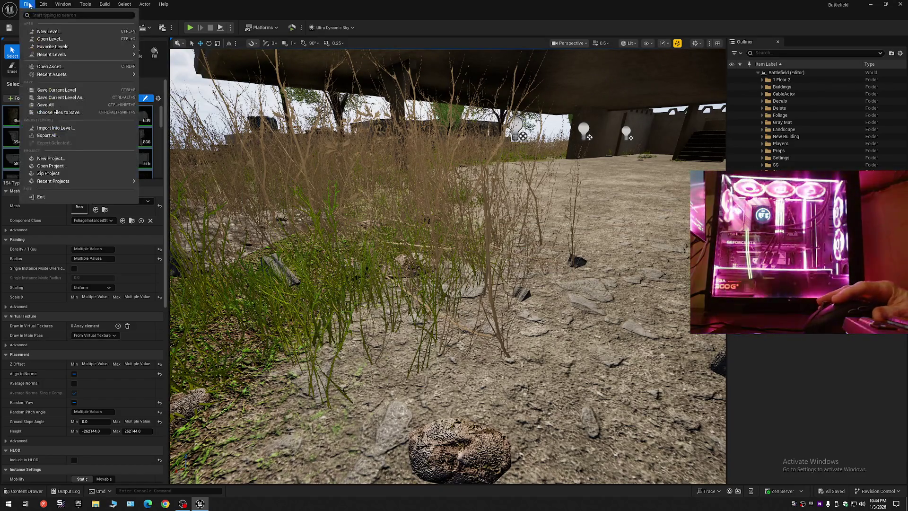
key(Escape)
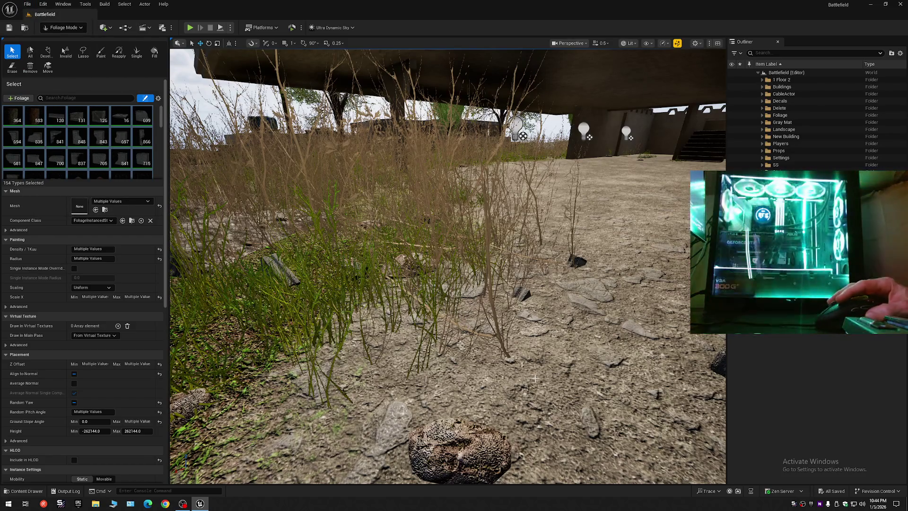
Delete five dry grass clumps in front of the ruined building
click(496, 326)
key(Delete)
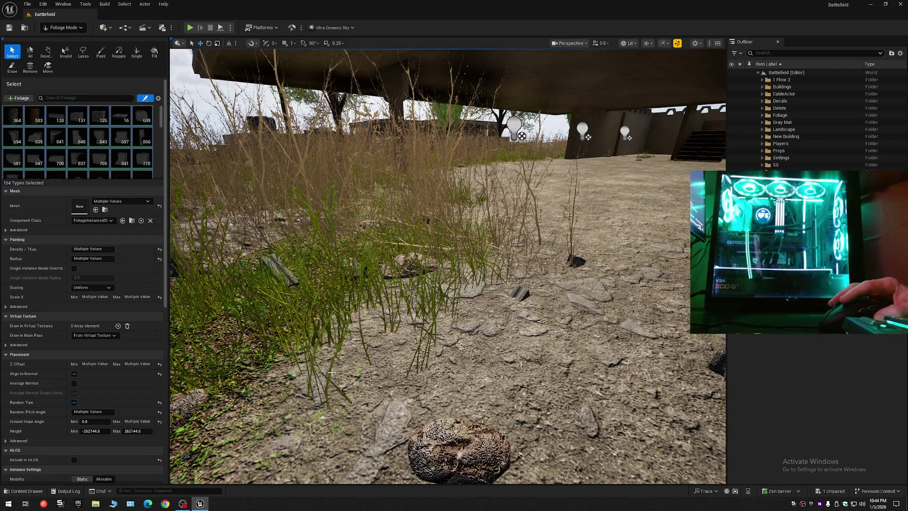
click(331, 372)
key(Delete)
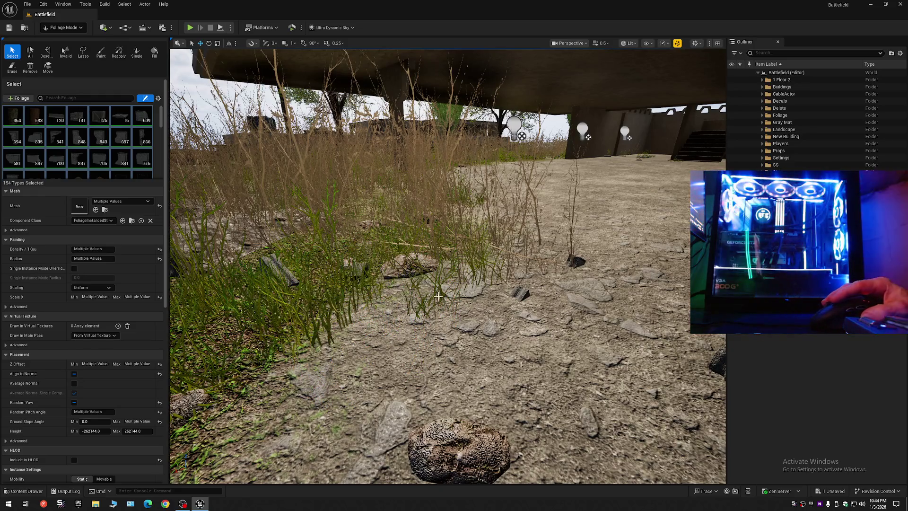
click(440, 291)
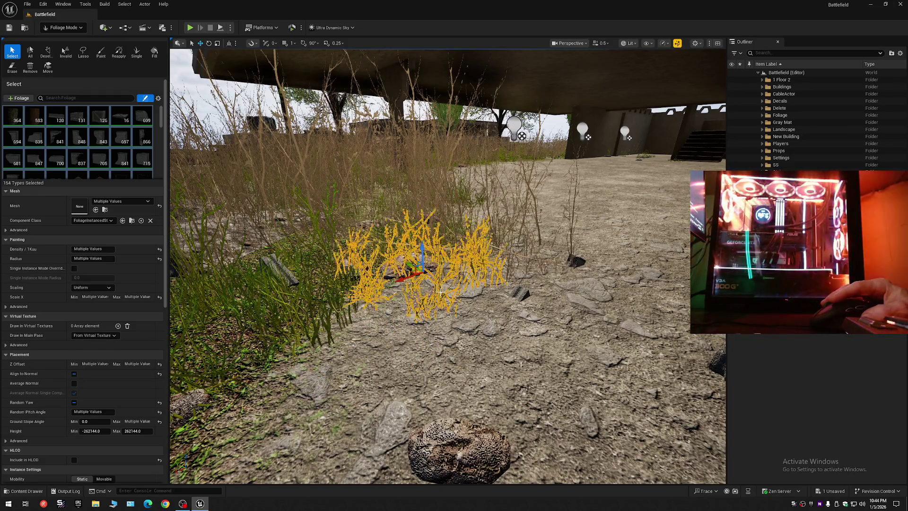
key(Delete)
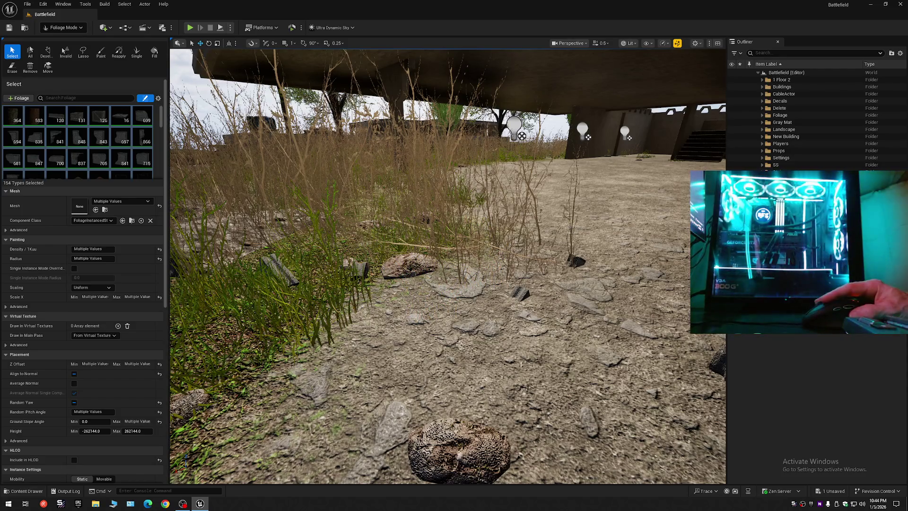
click(571, 230)
key(Delete)
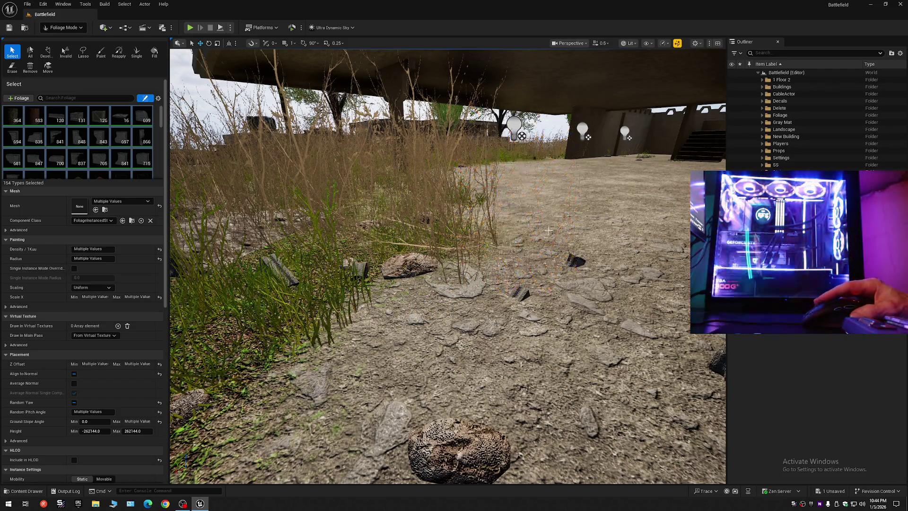
click(503, 259)
key(Delete)
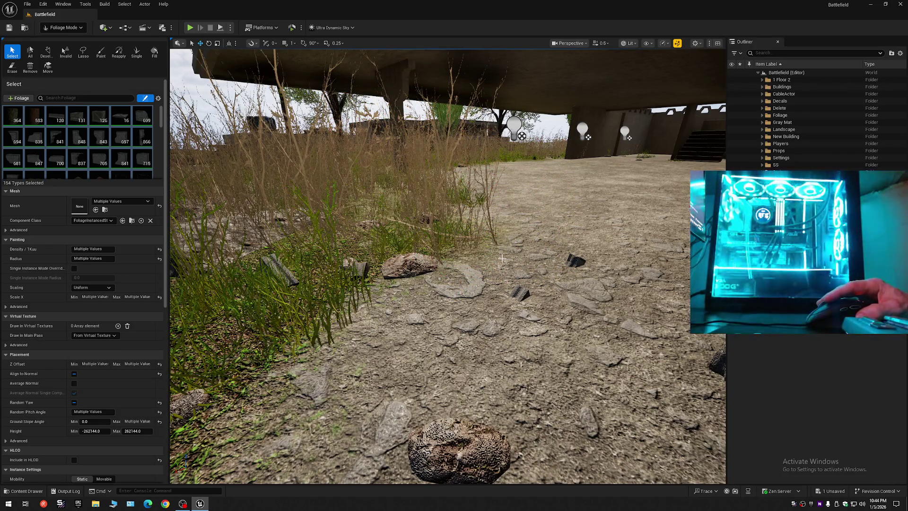
Fly to the large rock by the building and pick out the grass clumps beside it
key(w)
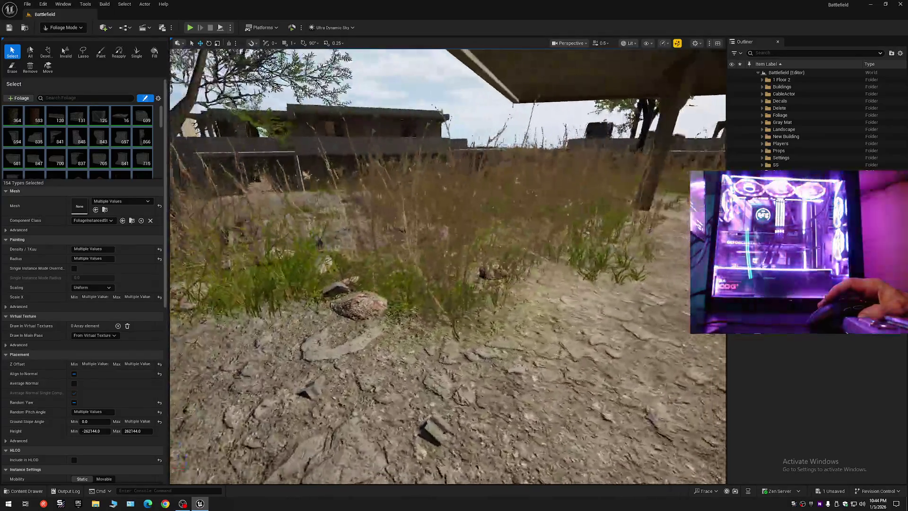
key(w)
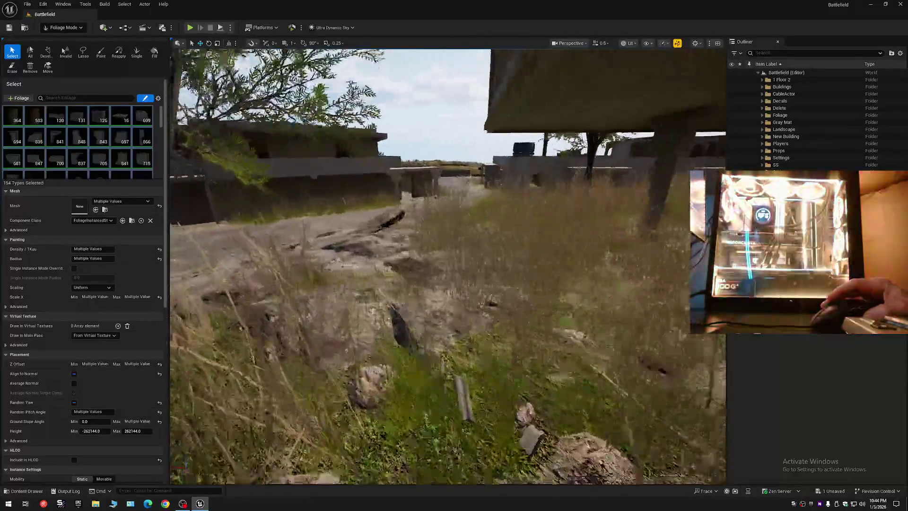
key(w)
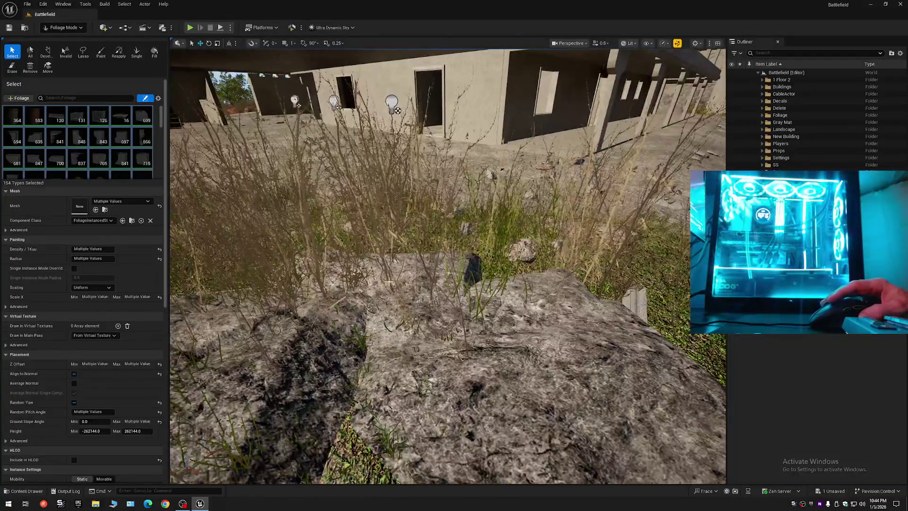
click(388, 279)
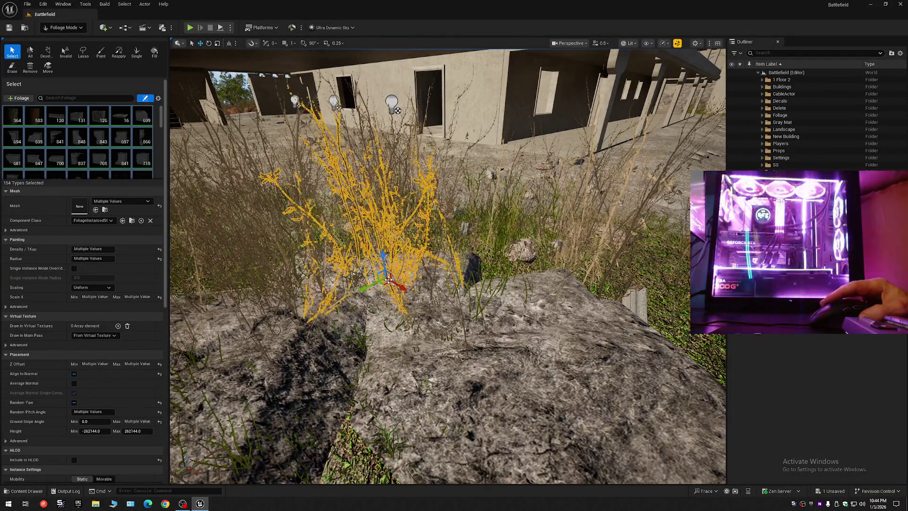
click(421, 293)
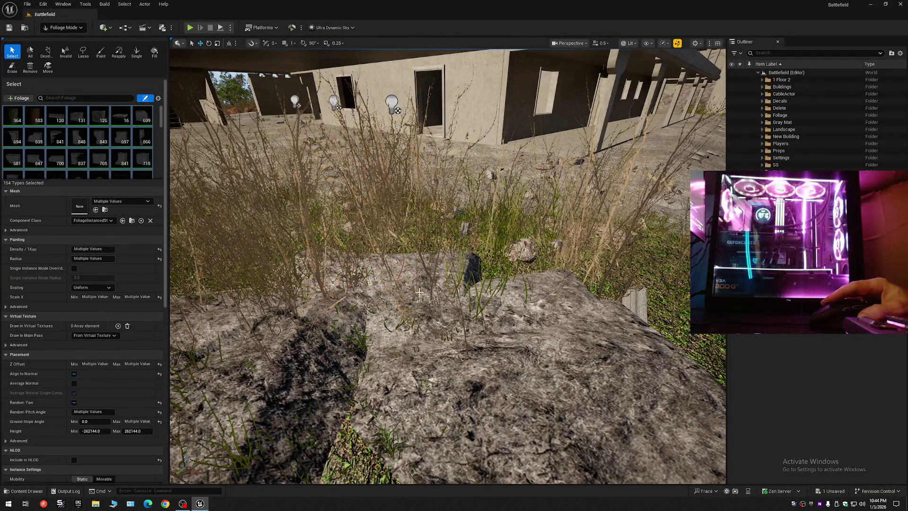
click(475, 307)
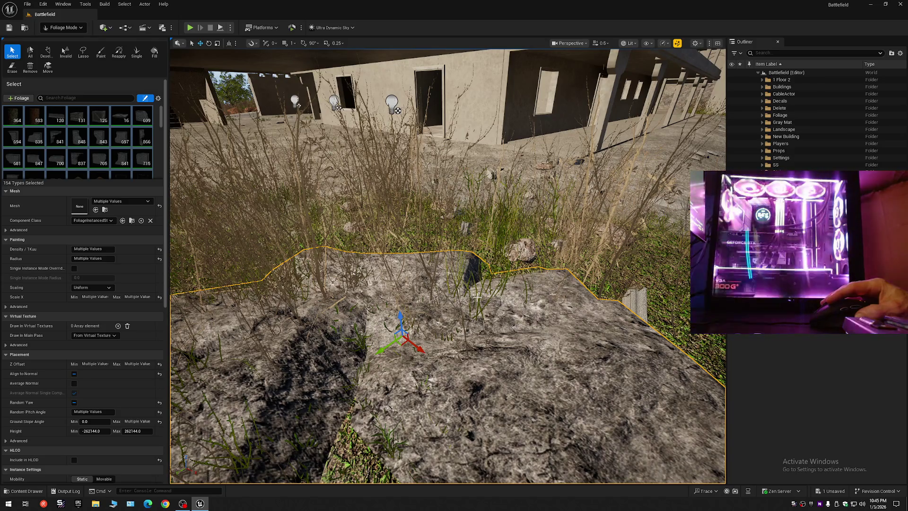
click(477, 297)
click(475, 302)
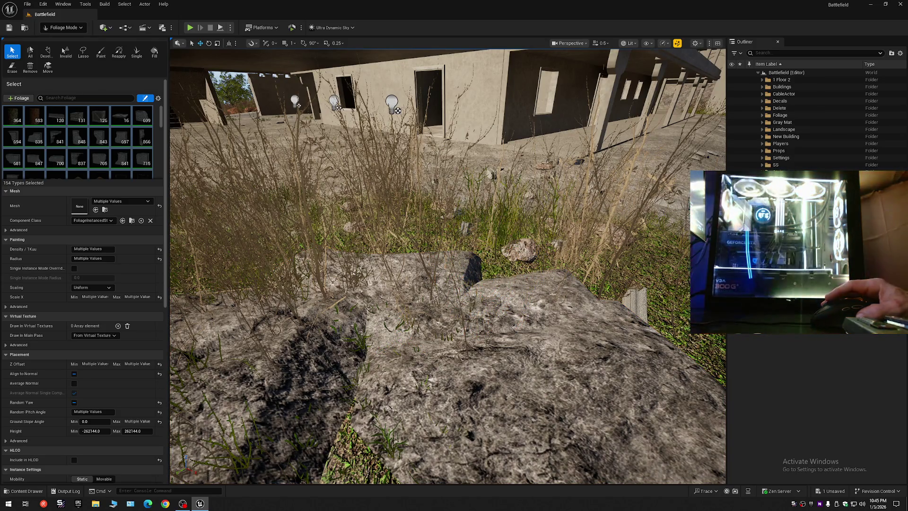
scroll(473, 308, up, 3)
scroll(324, 279, up, 5)
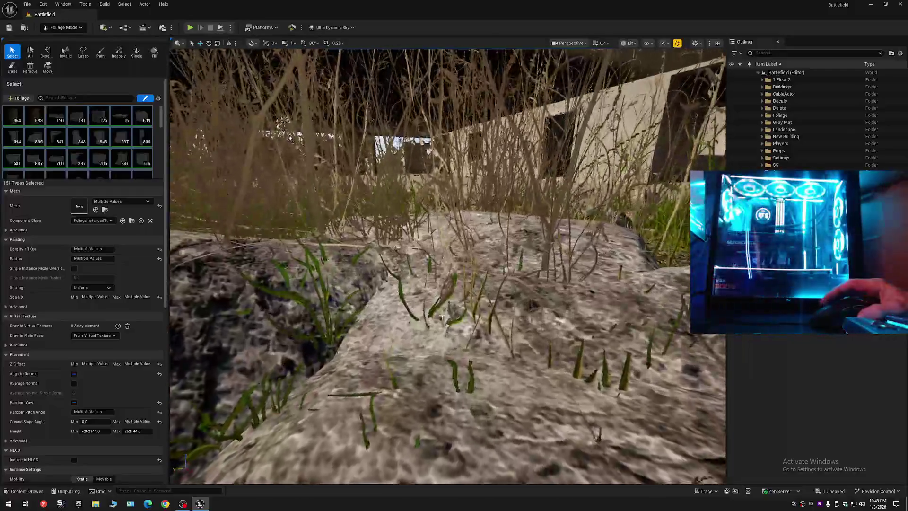
Delete the green and dry grass clumps growing on the rock, including the tall one at left
click(320, 274)
key(Delete)
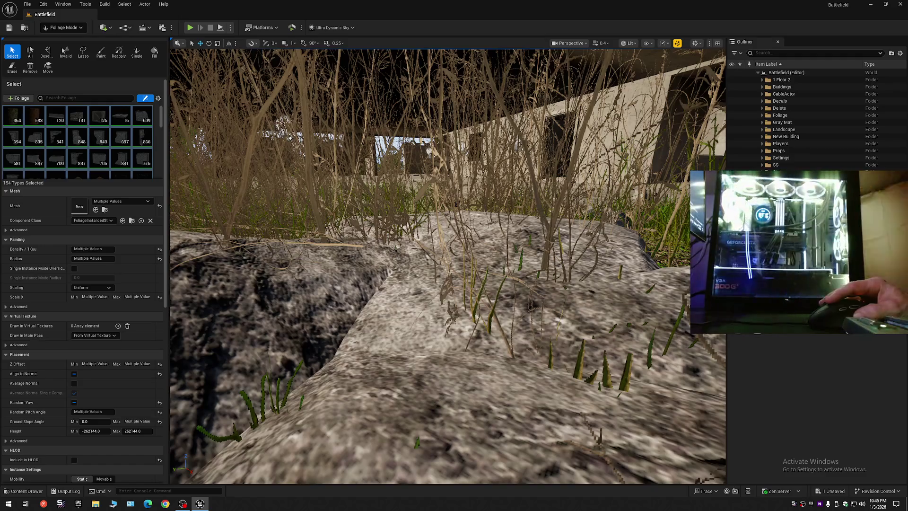
click(479, 285)
key(Delete)
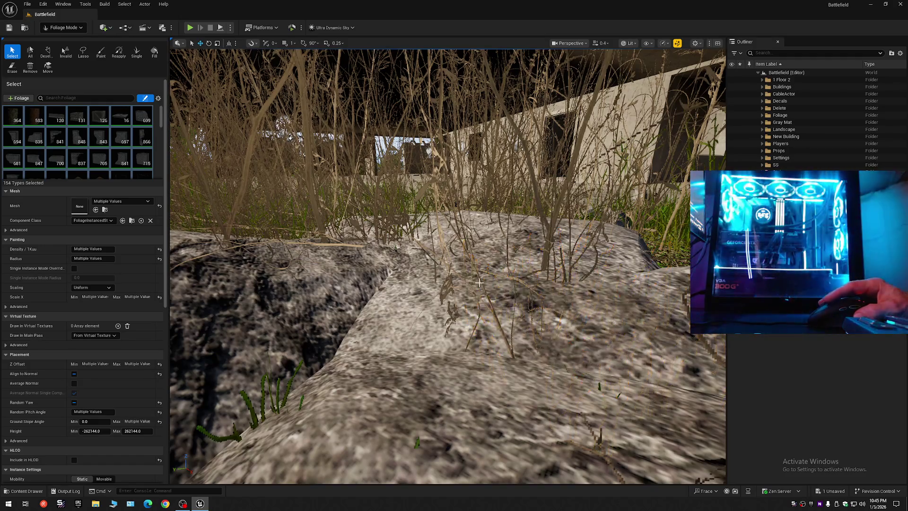
click(530, 278)
key(Delete)
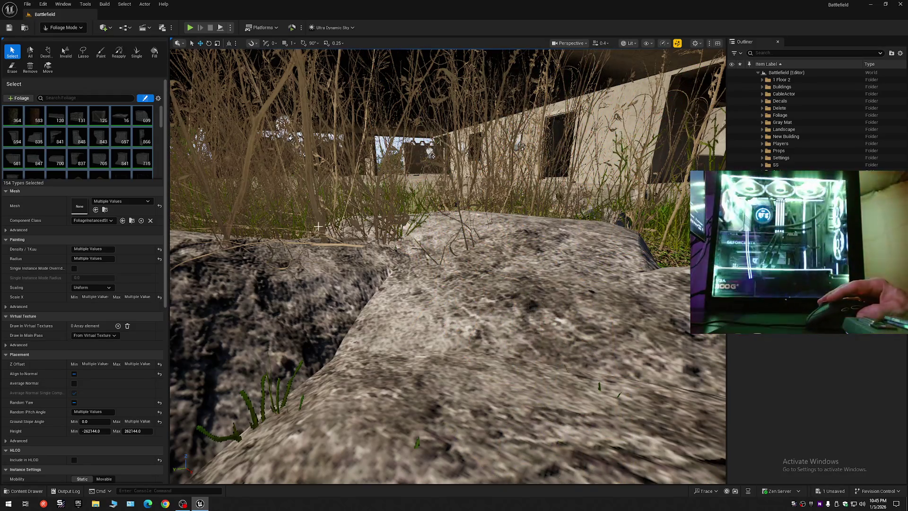
click(345, 245)
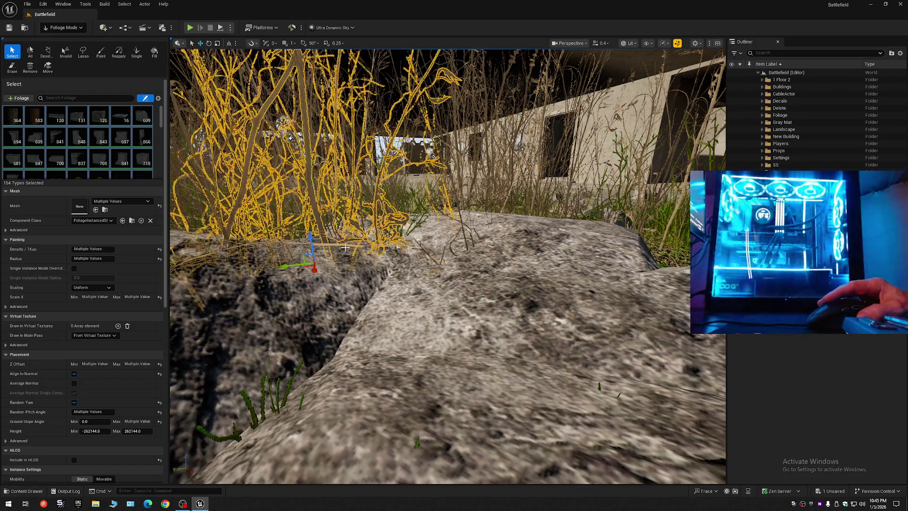
key(Delete)
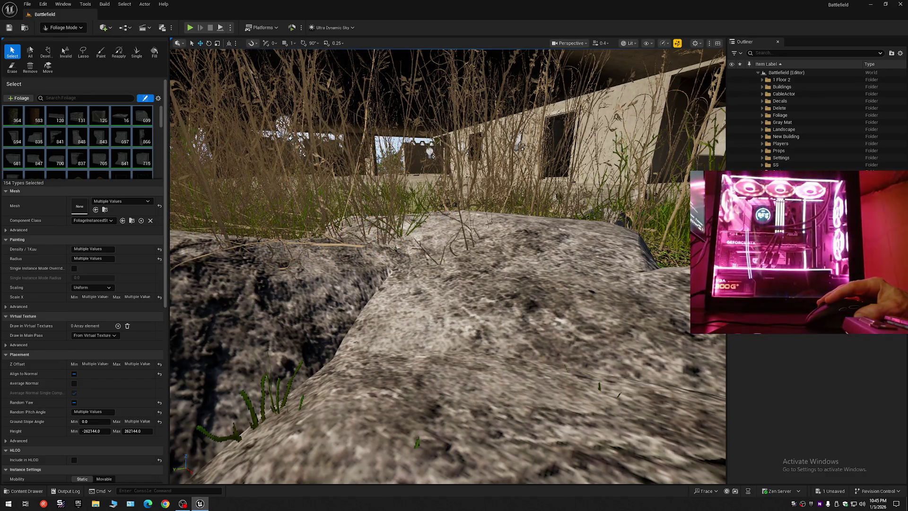
Delete the last two dry grass clumps lying over the rock
click(384, 233)
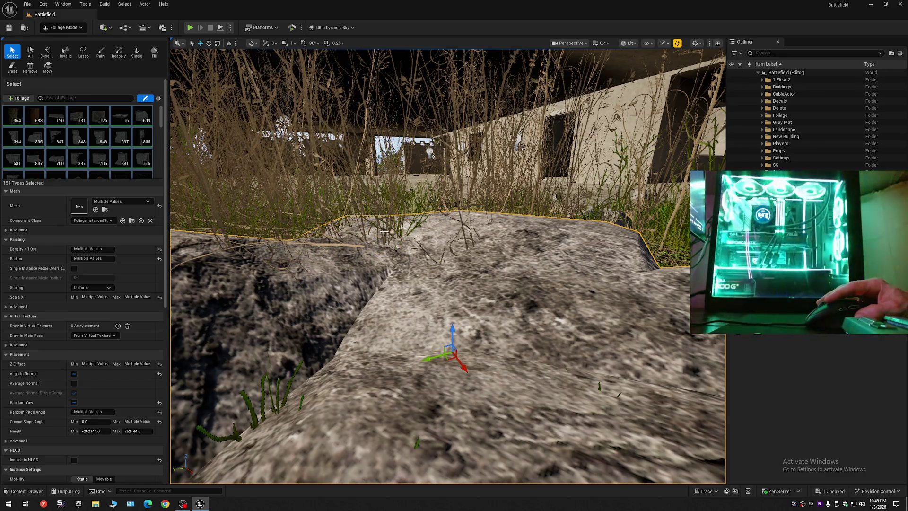
click(386, 232)
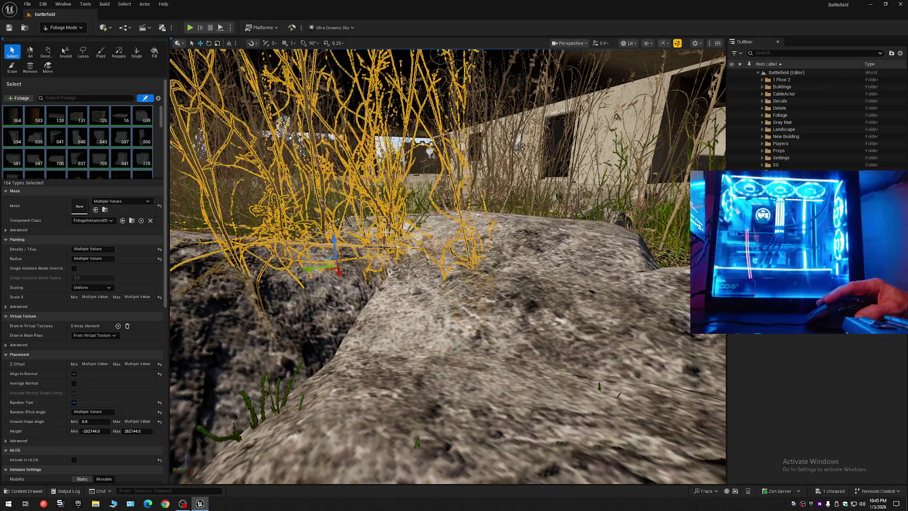
key(Delete)
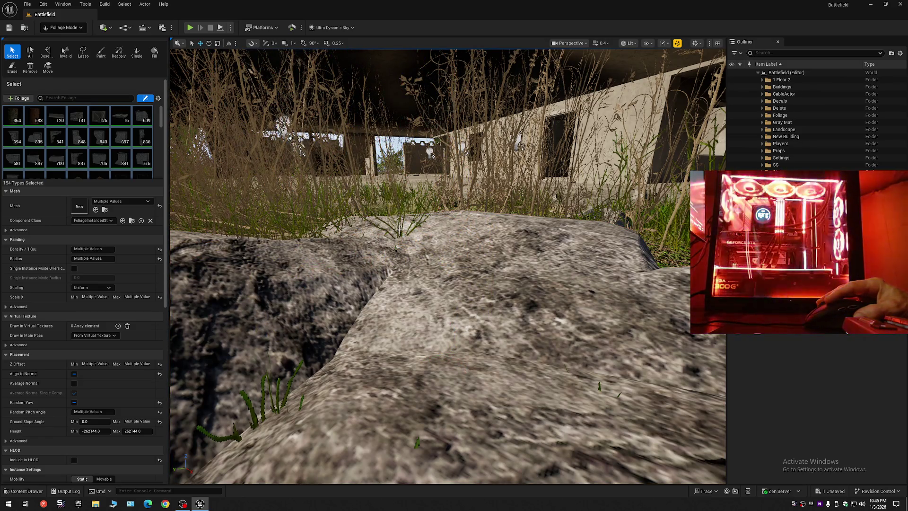
click(401, 232)
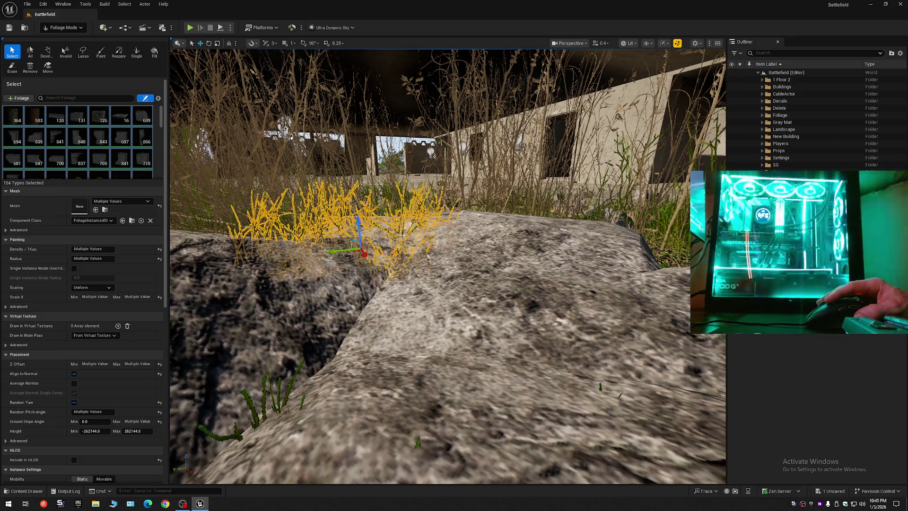
key(Delete)
mouse_move(523, 261)
mouse_down()
mouse_move(567, 259)
mouse_move(494, 268)
mouse_up()
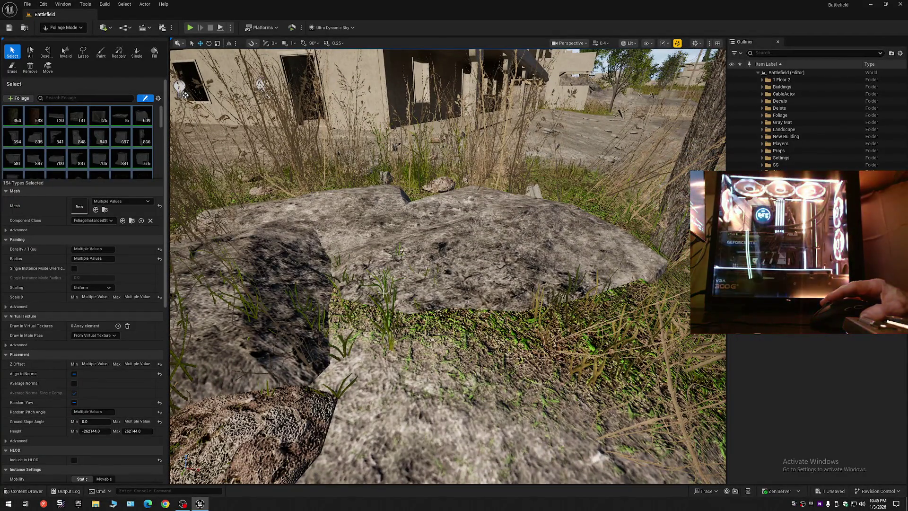
Shift the grass clump beside the rock to the right and rotate it around its base
click(412, 295)
mouse_move(416, 284)
mouse_down()
mouse_move(519, 288)
mouse_move(481, 320)
mouse_move(471, 347)
mouse_move(621, 339)
mouse_up()
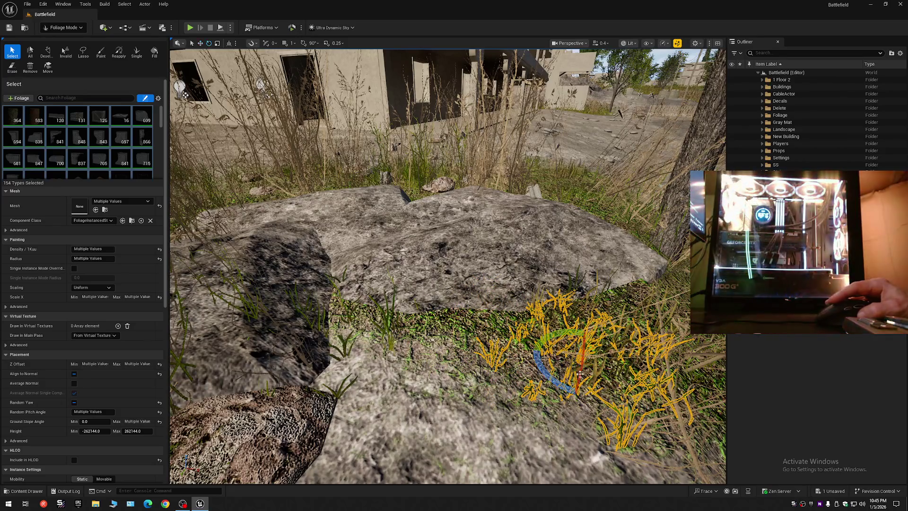
mouse_move(542, 372)
mouse_down()
mouse_move(563, 390)
mouse_move(591, 392)
mouse_move(621, 373)
mouse_move(636, 382)
mouse_up()
drag(564, 369, 508, 294)
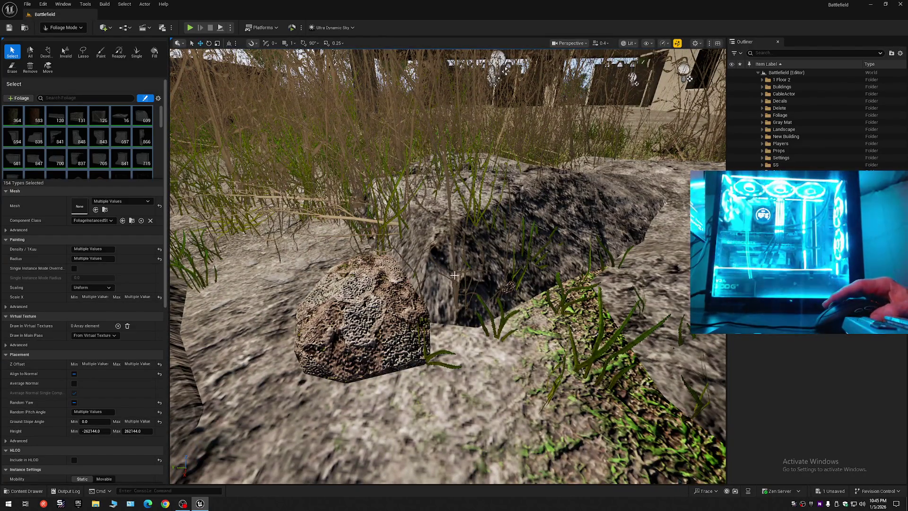
Delete the grass clump sitting on the next group of rocks
click(471, 277)
click(470, 278)
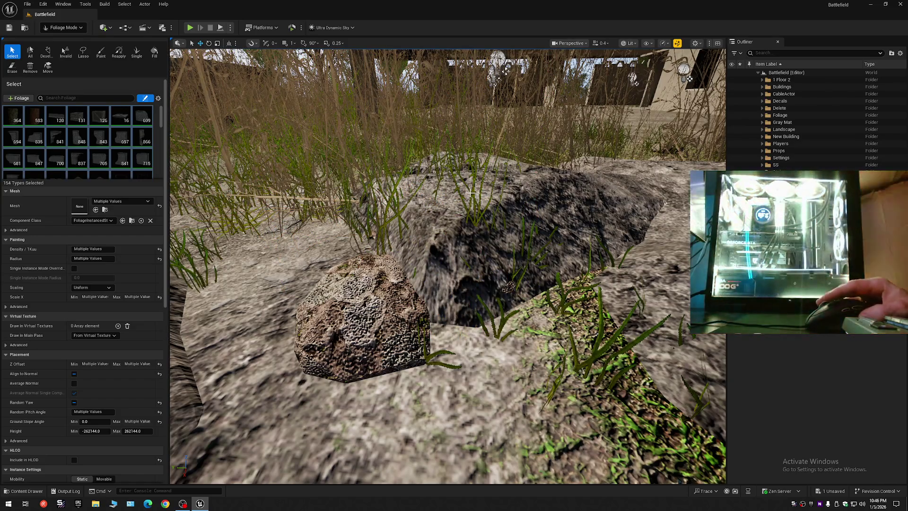
click(472, 193)
key(Delete)
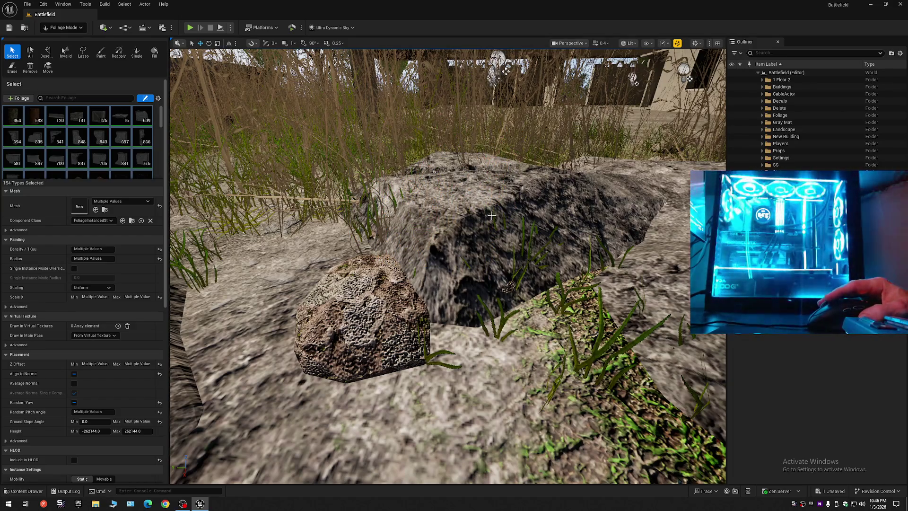
scroll(486, 208, down, 6)
scroll(442, 300, up, 6)
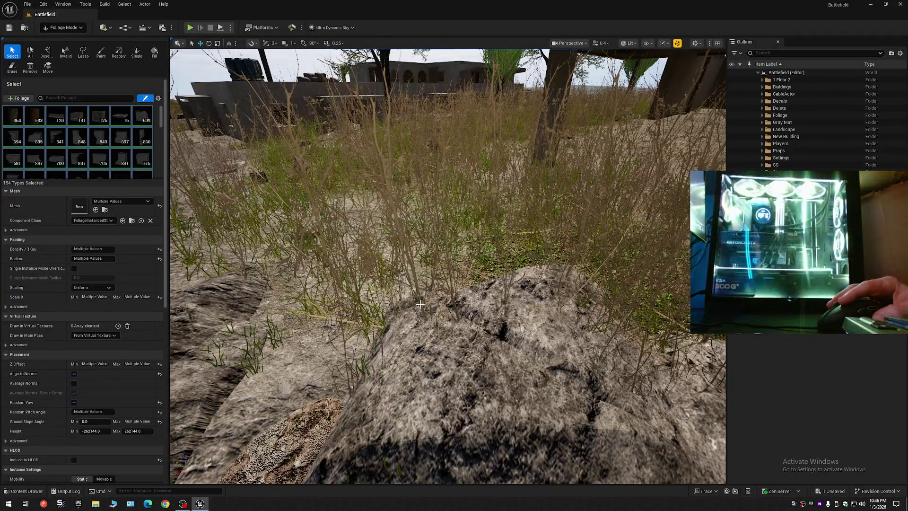
Frame the large grass clump on the left and shift it further left
click(449, 342)
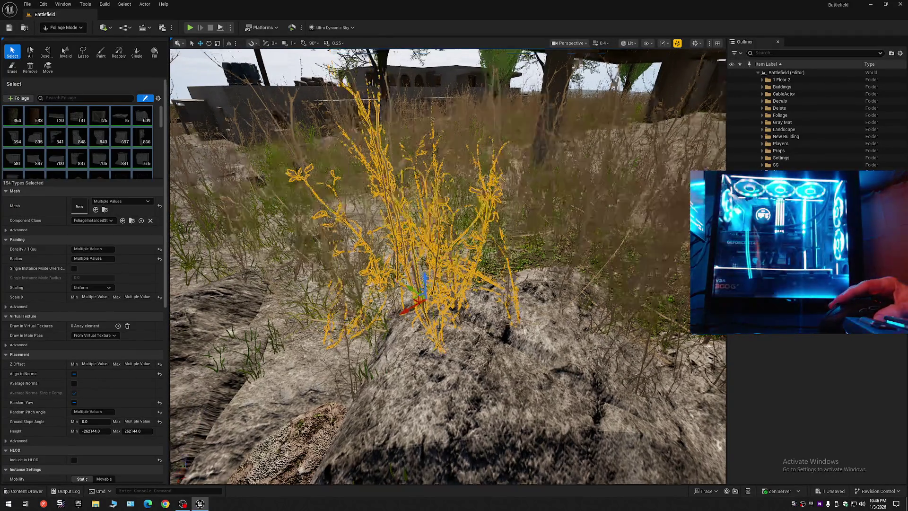
scroll(449, 342, down, 6)
key(Escape)
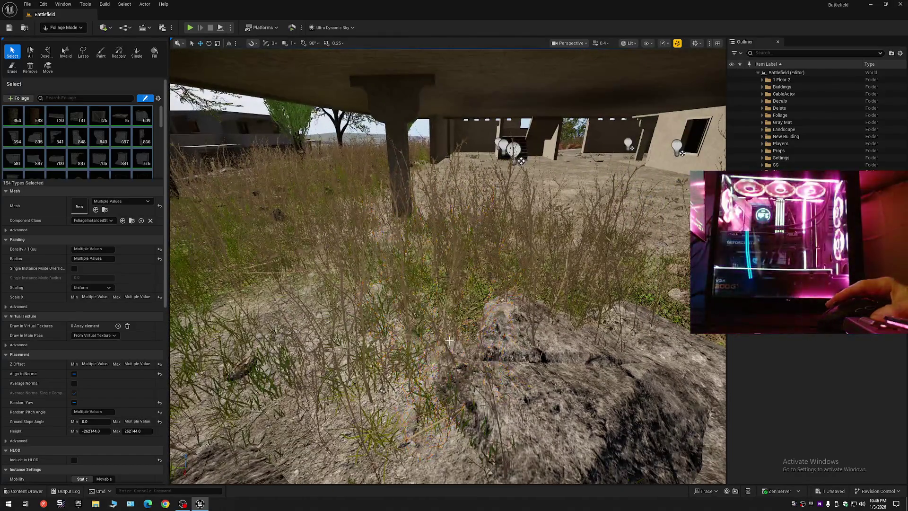
scroll(450, 342, up, 6)
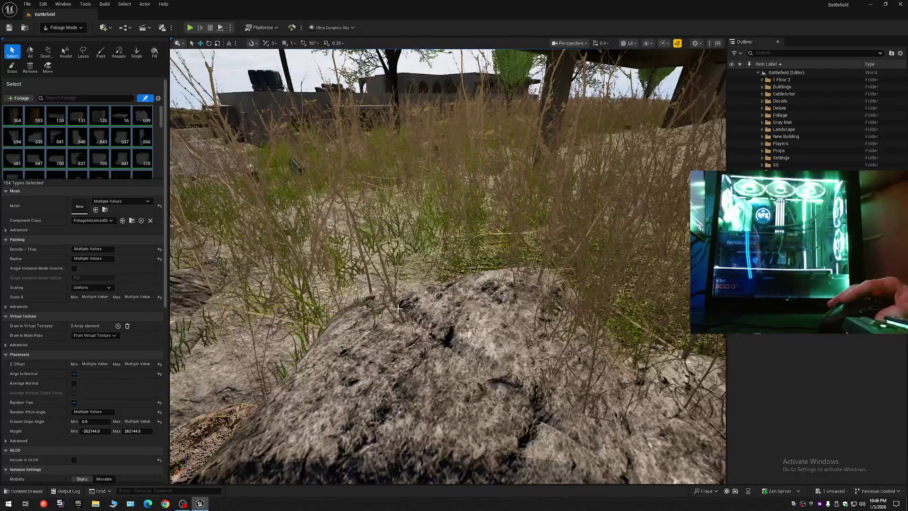
click(416, 323)
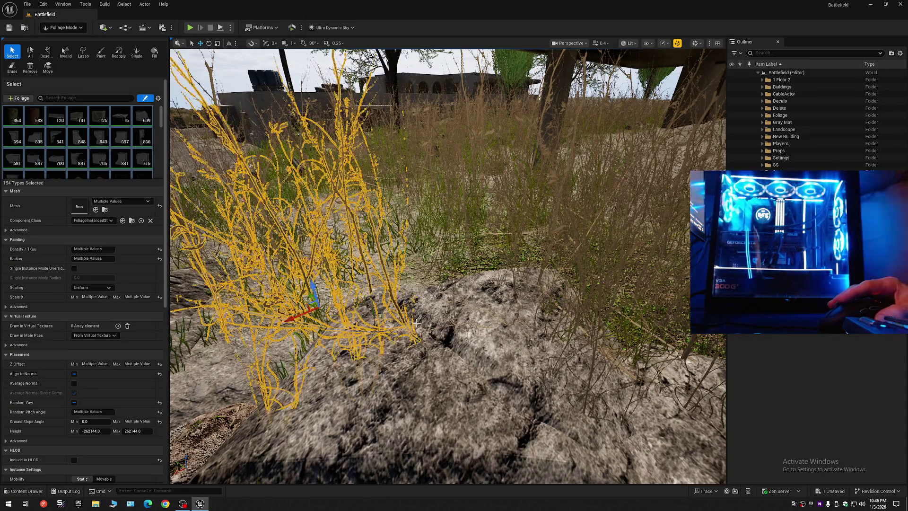
key(f)
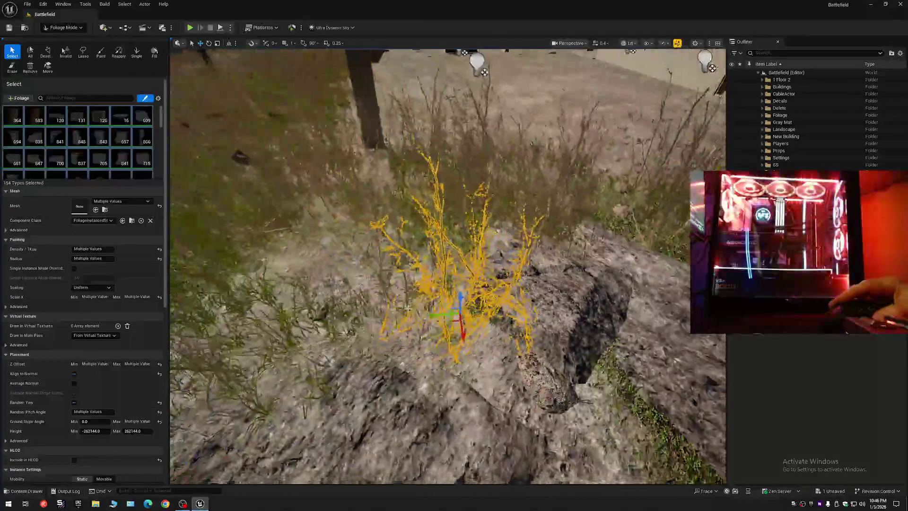
mouse_move(454, 311)
mouse_down()
mouse_move(383, 313)
mouse_move(402, 326)
mouse_move(406, 308)
mouse_up()
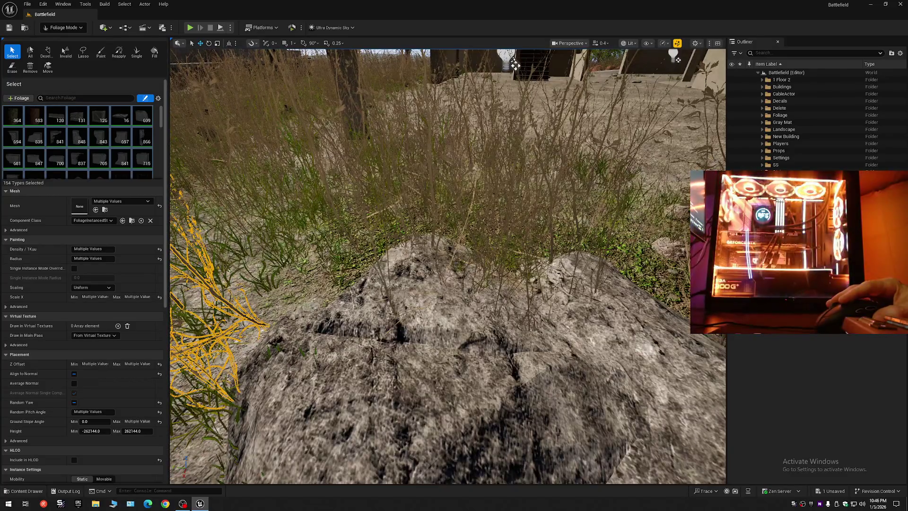
Delete three more grass clumps growing on top of the rocks
click(378, 276)
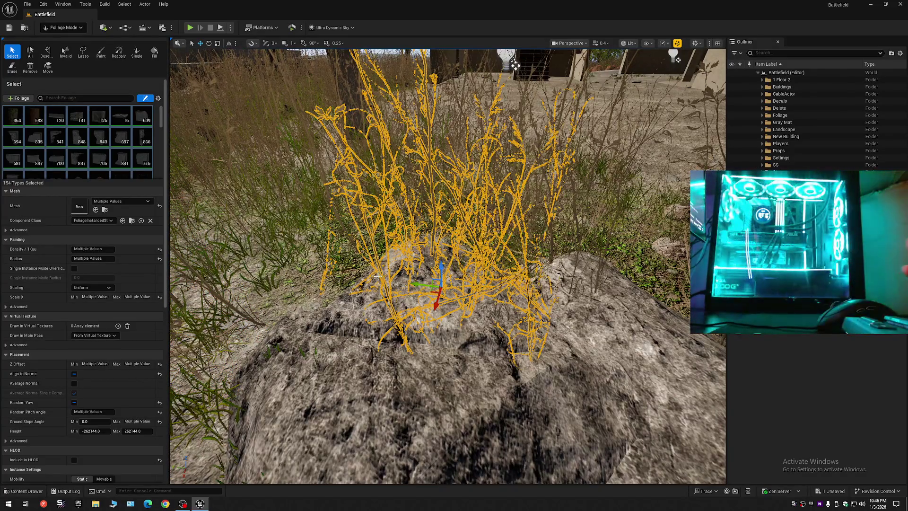
key(Delete)
drag(321, 264, 321, 273)
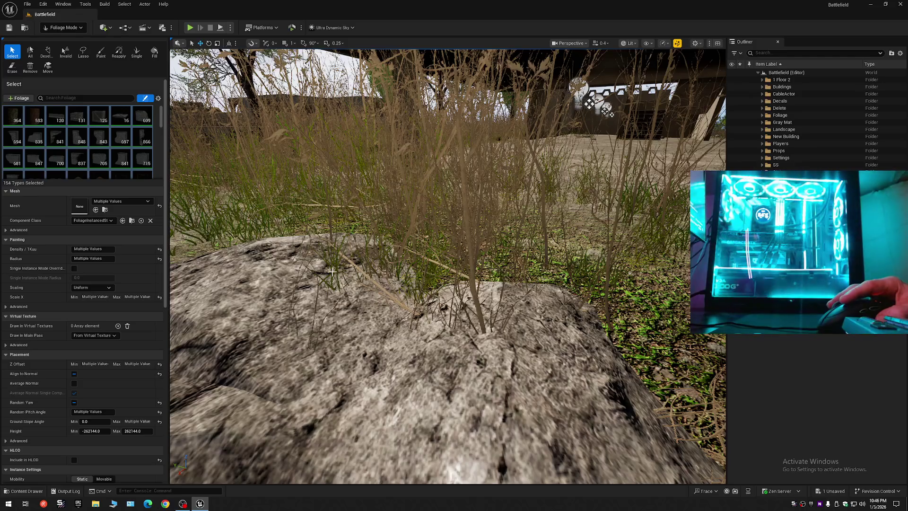
click(332, 272)
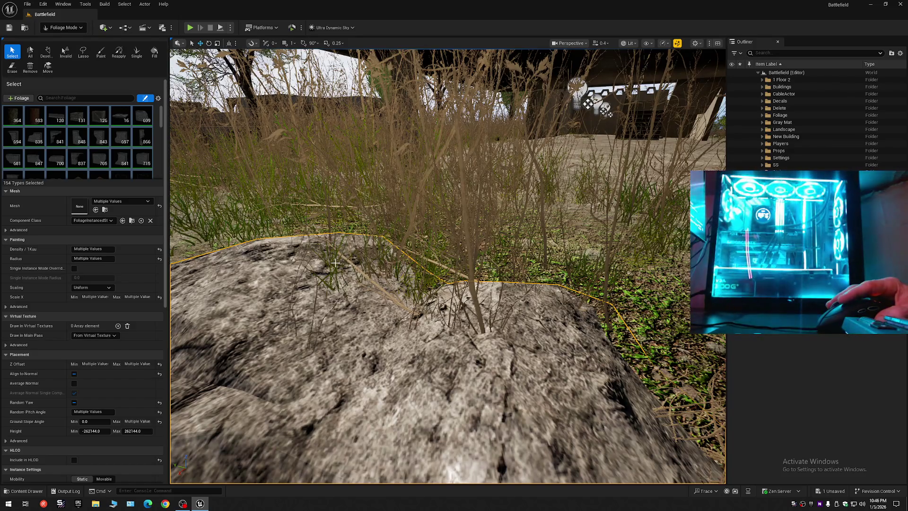
click(335, 263)
key(Delete)
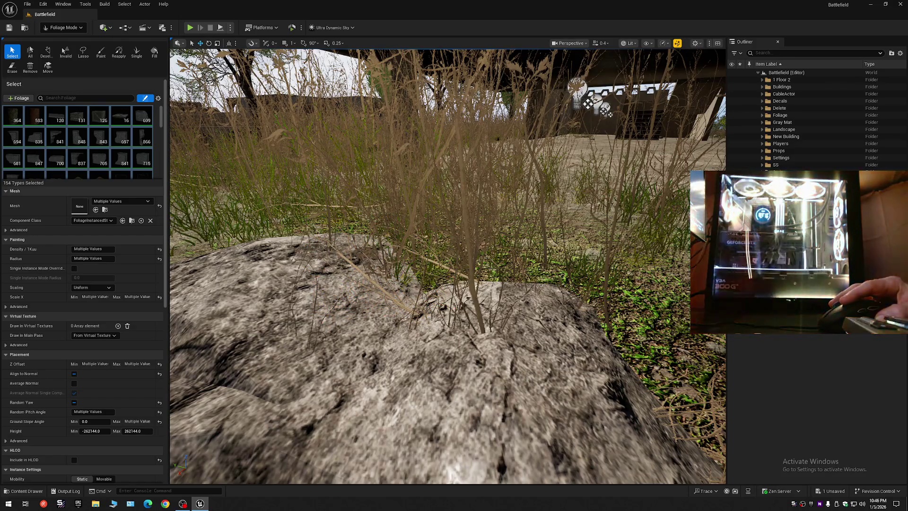
click(391, 298)
key(f)
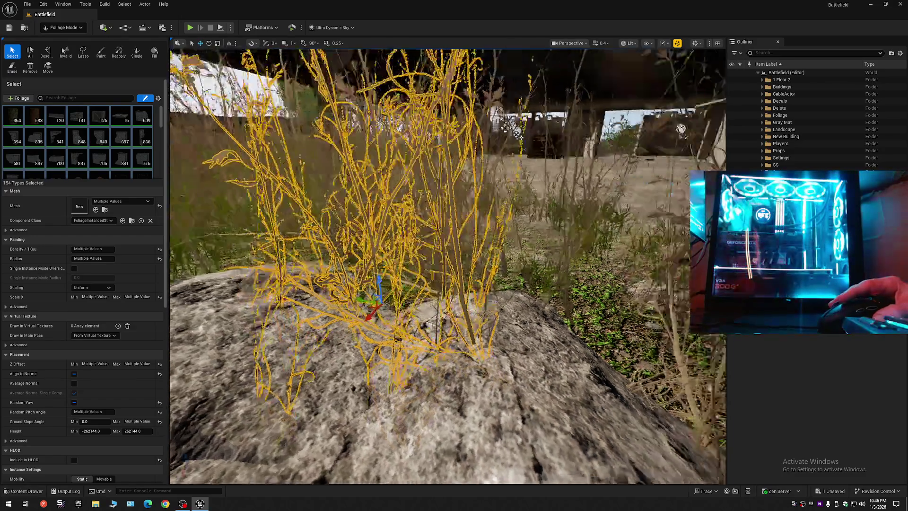
key(Delete)
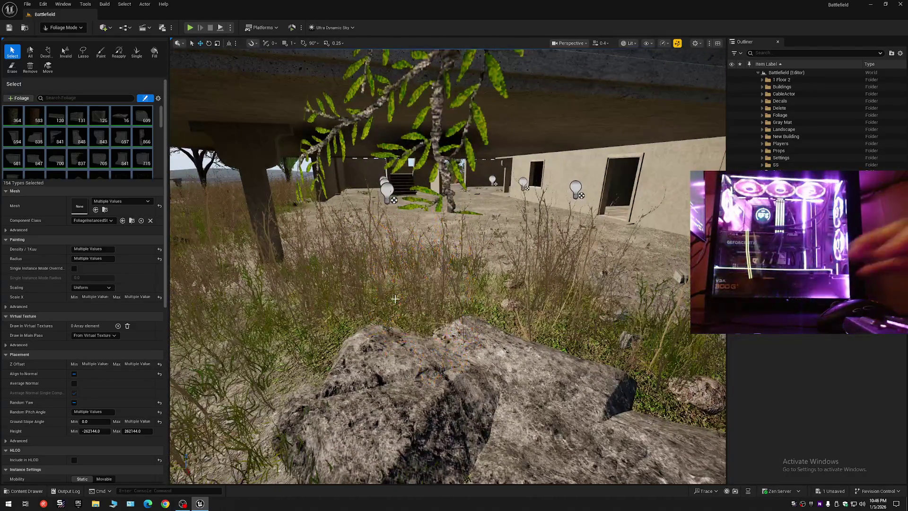
key(w)
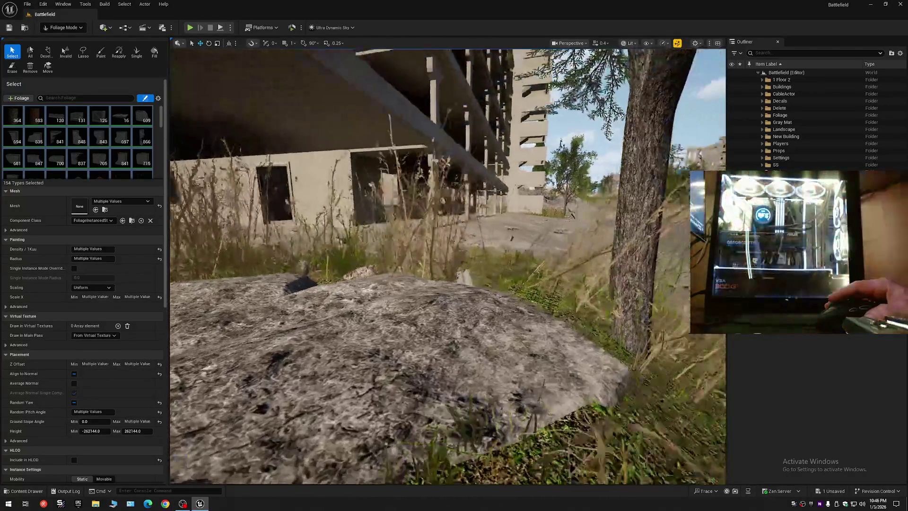
key(s)
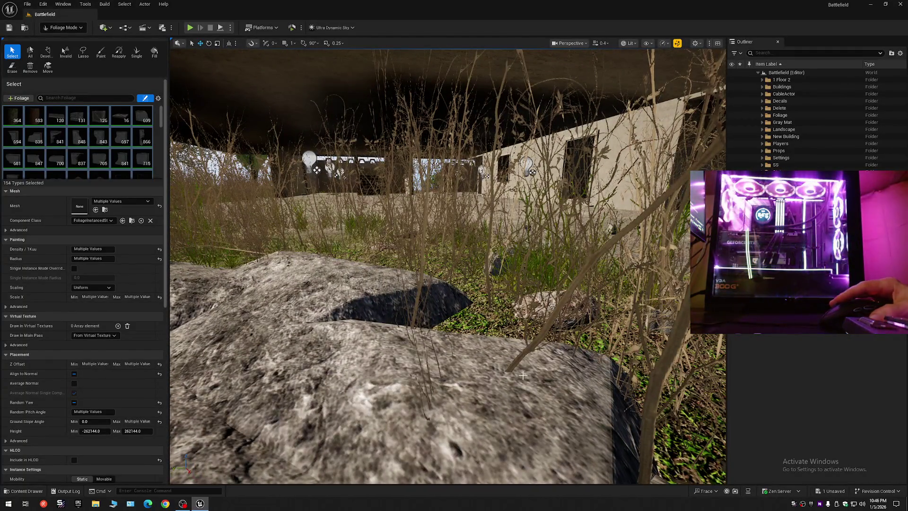
Move the dry grass bushes on the rocks, one to the left and one beside the tree
click(522, 375)
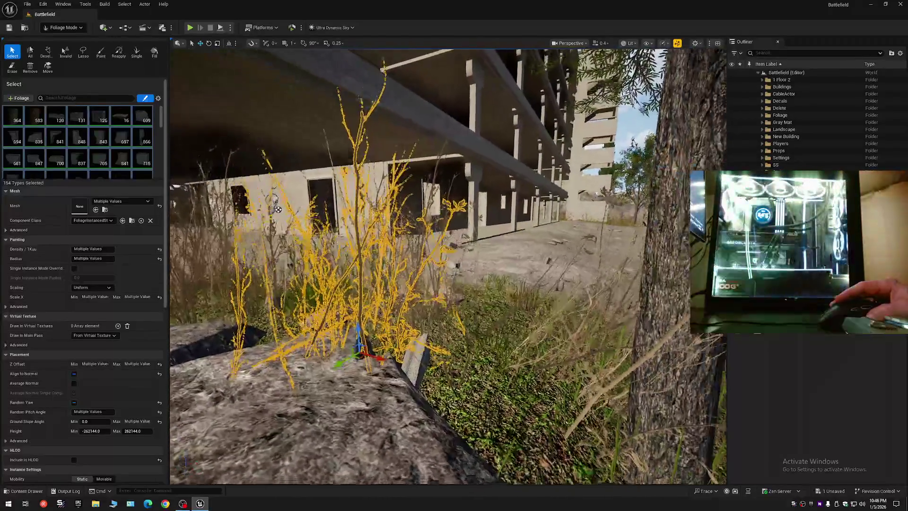
scroll(278, 210, down, 3)
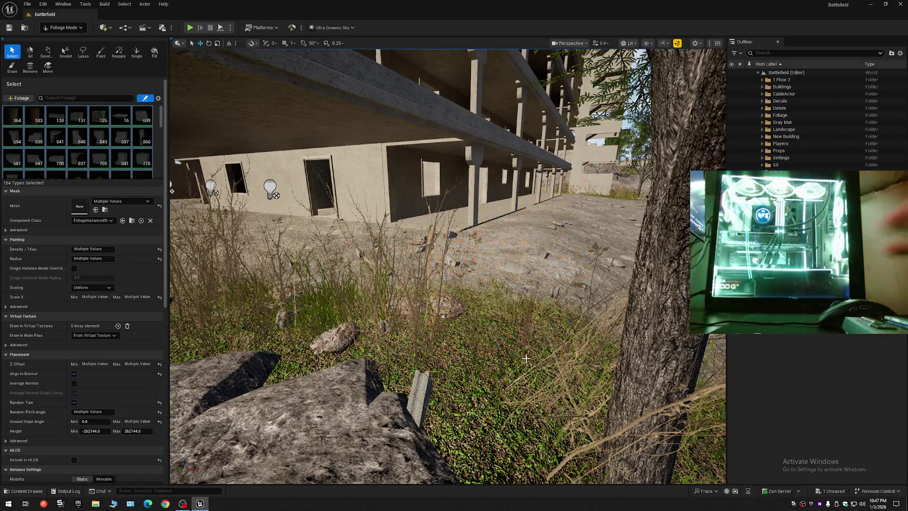
mouse_move(536, 359)
mouse_down()
mouse_move(537, 331)
mouse_move(473, 326)
mouse_up()
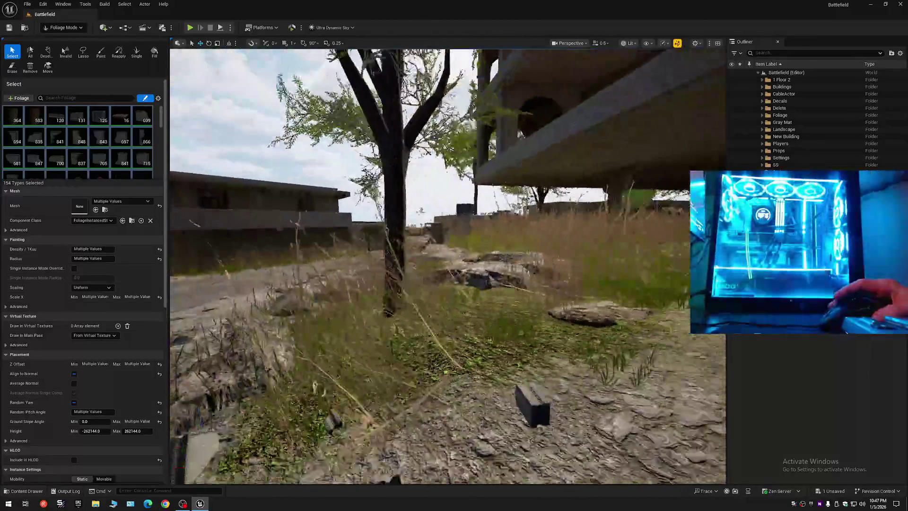
mouse_move(667, 169)
mouse_down()
mouse_move(667, 123)
mouse_move(667, 169)
mouse_move(536, 359)
mouse_move(561, 332)
mouse_up()
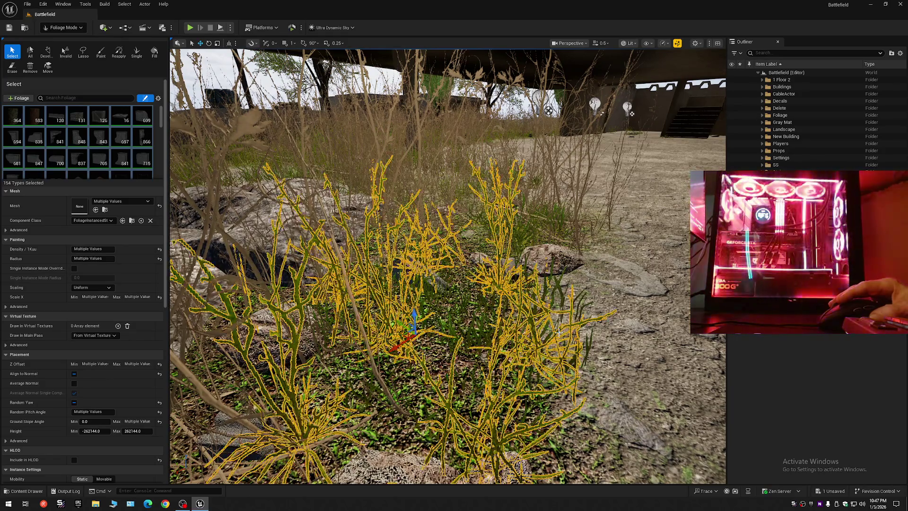
mouse_move(425, 336)
mouse_down()
mouse_move(526, 330)
mouse_move(523, 307)
mouse_move(522, 339)
mouse_move(522, 301)
mouse_up()
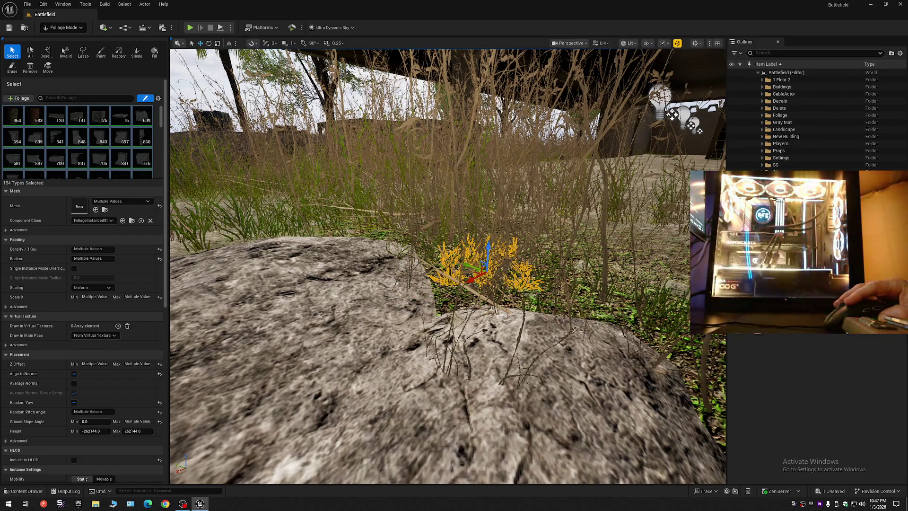
mouse_move(445, 352)
mouse_down()
mouse_move(452, 291)
mouse_move(452, 331)
mouse_move(454, 298)
mouse_move(416, 342)
mouse_up()
key(Escape)
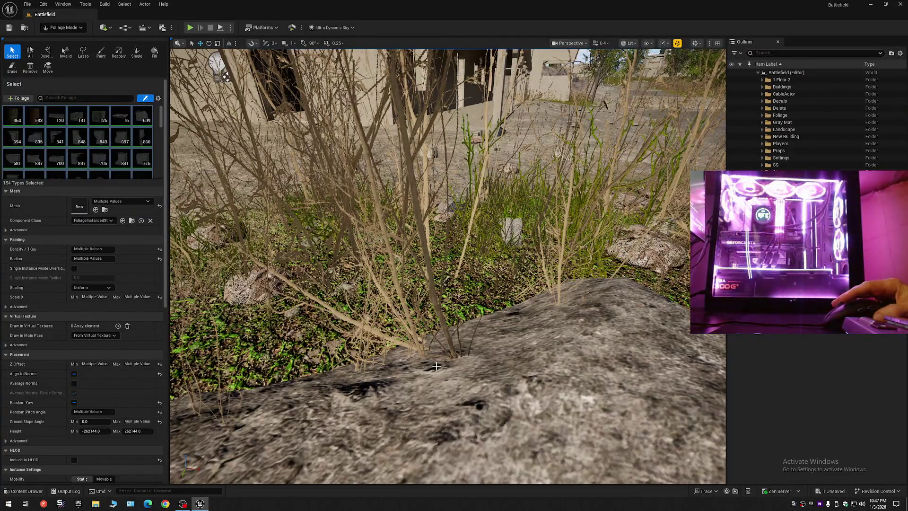
click(445, 362)
drag(446, 361, 445, 381)
drag(508, 300, 338, 265)
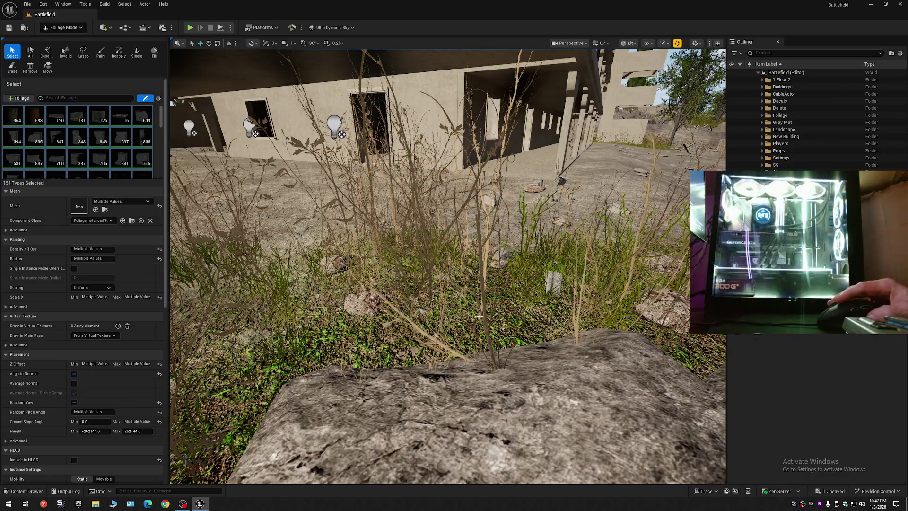
click(498, 359)
mouse_move(422, 320)
mouse_down()
mouse_move(455, 296)
mouse_move(418, 243)
mouse_move(391, 258)
mouse_up()
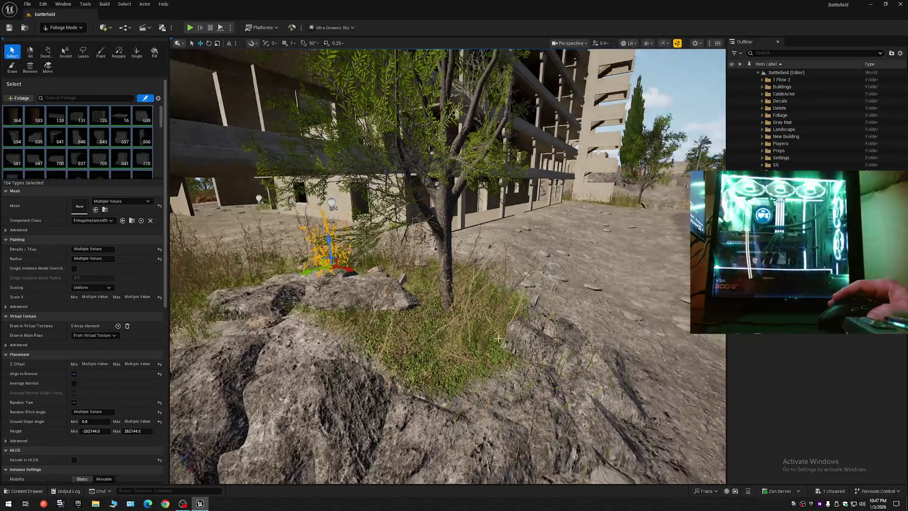
Return to Selection Mode and Save All changes to the project
click(70, 28)
click(79, 120)
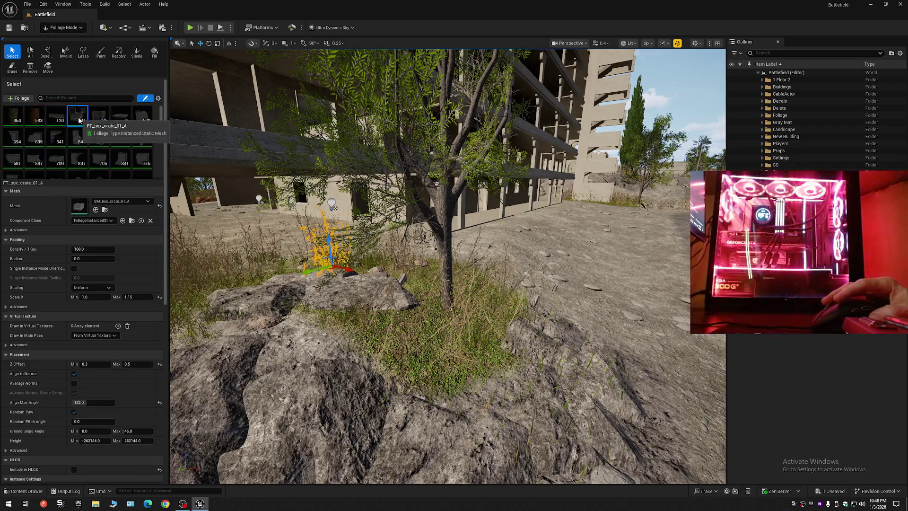
key(ctrl+a)
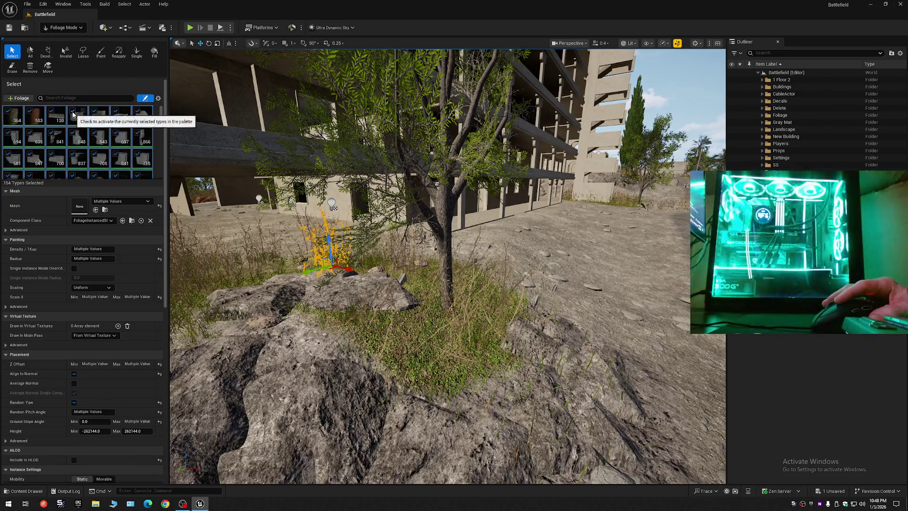
click(67, 28)
click(66, 40)
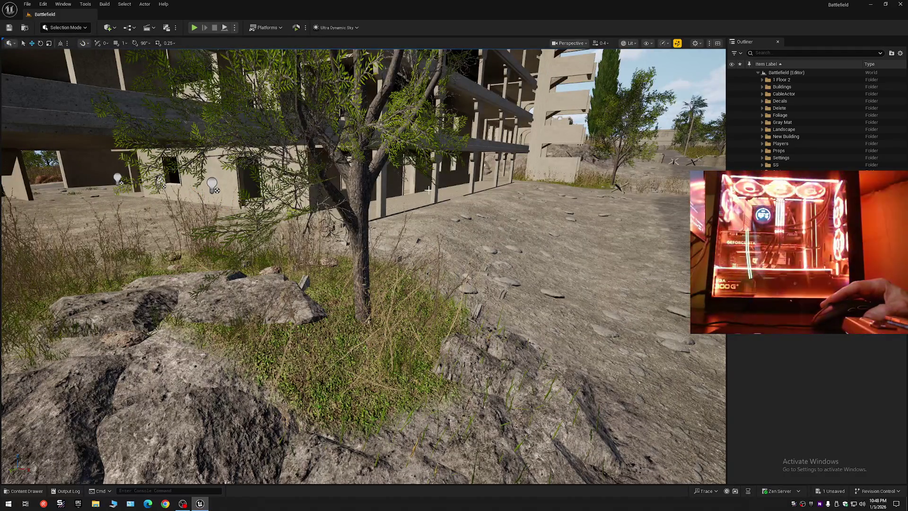
mouse_move(567, 205)
mouse_down()
mouse_move(534, 207)
mouse_move(548, 187)
mouse_up()
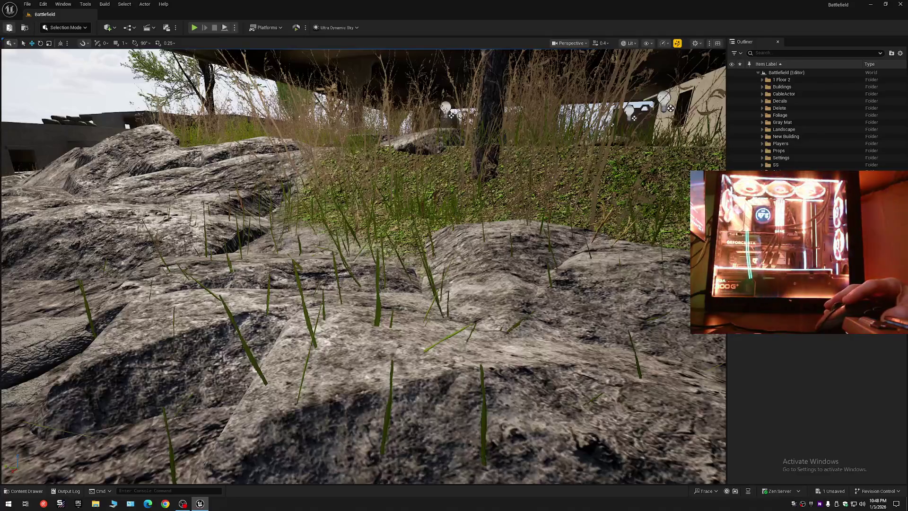
click(31, 6)
click(28, 4)
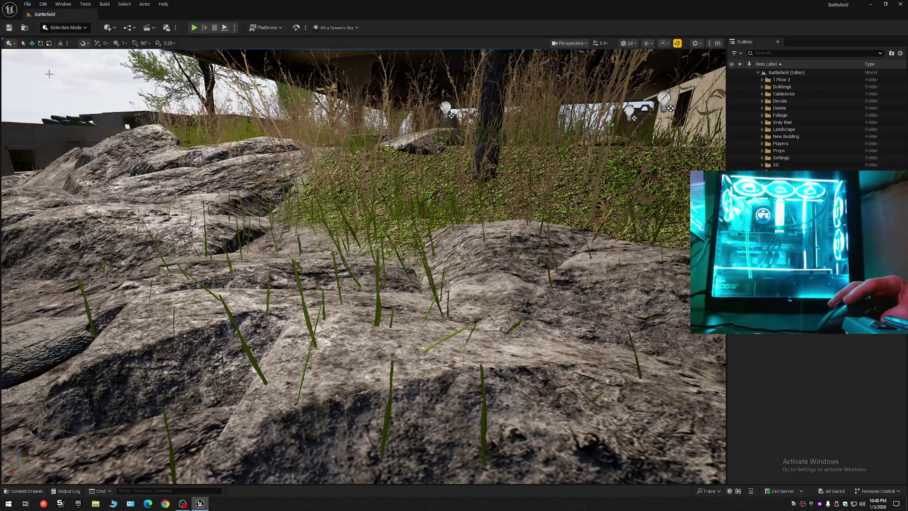
click(28, 5)
click(56, 104)
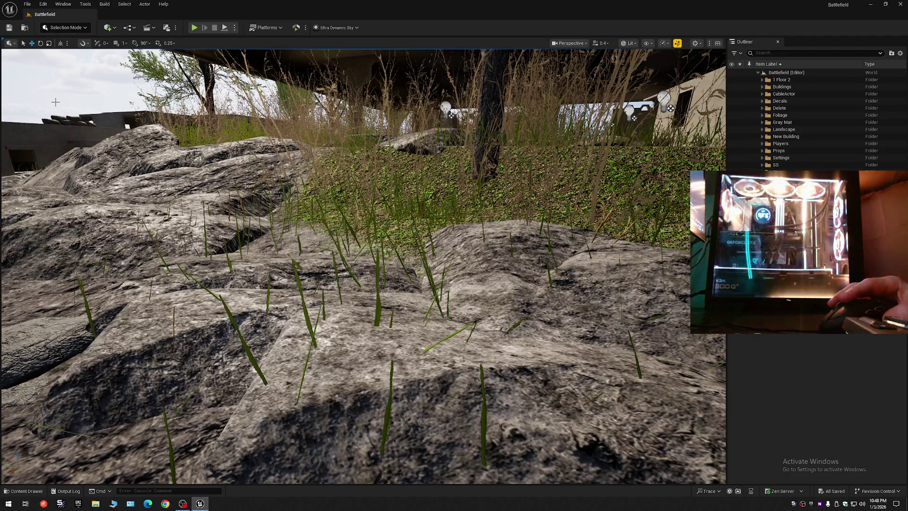
Delete the grass instances behind the rocks in Foliage Mode and save the level
click(66, 27)
click(65, 58)
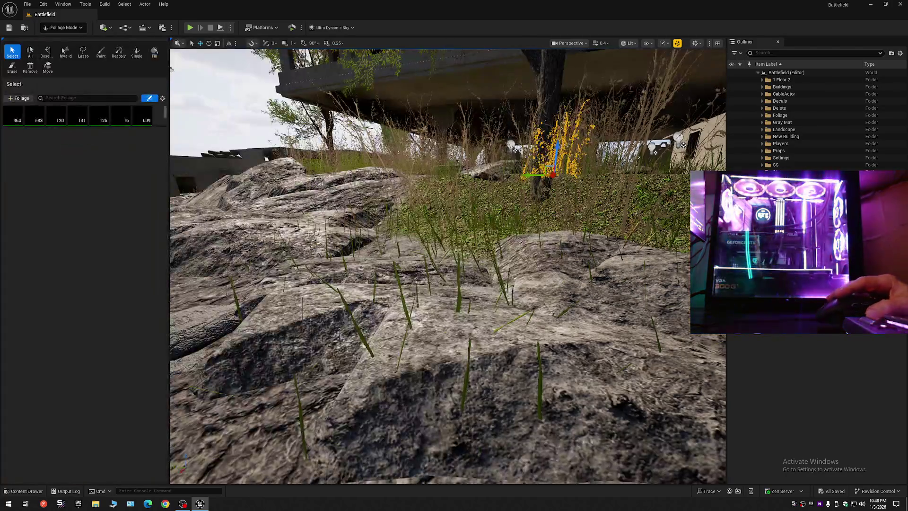
click(458, 298)
key(Delete)
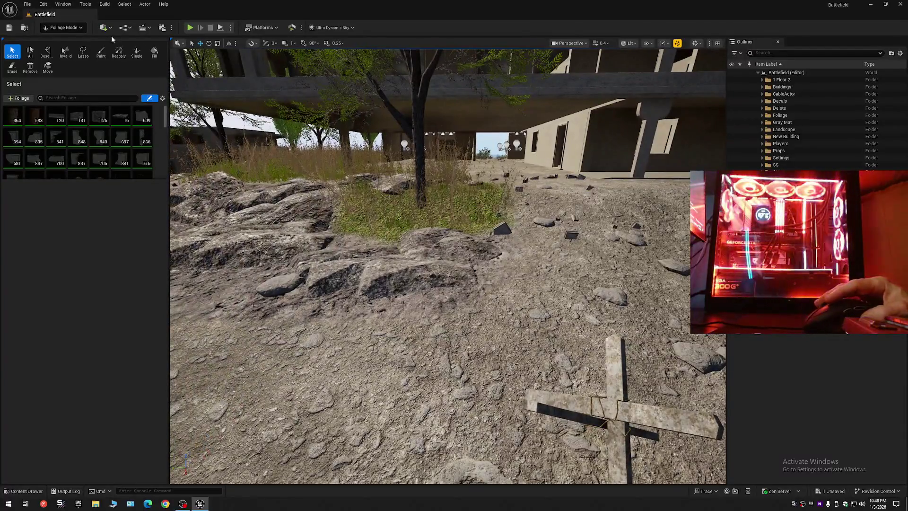
click(74, 28)
click(66, 40)
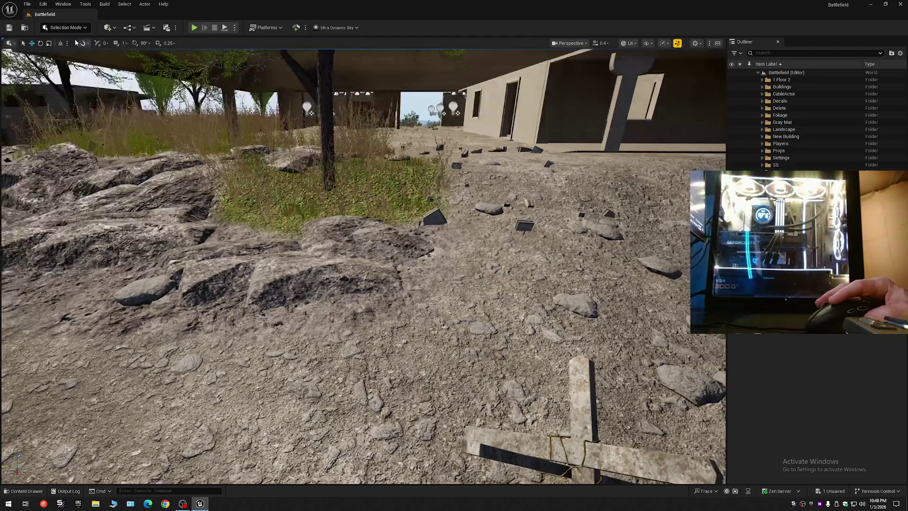
click(9, 28)
click(27, 4)
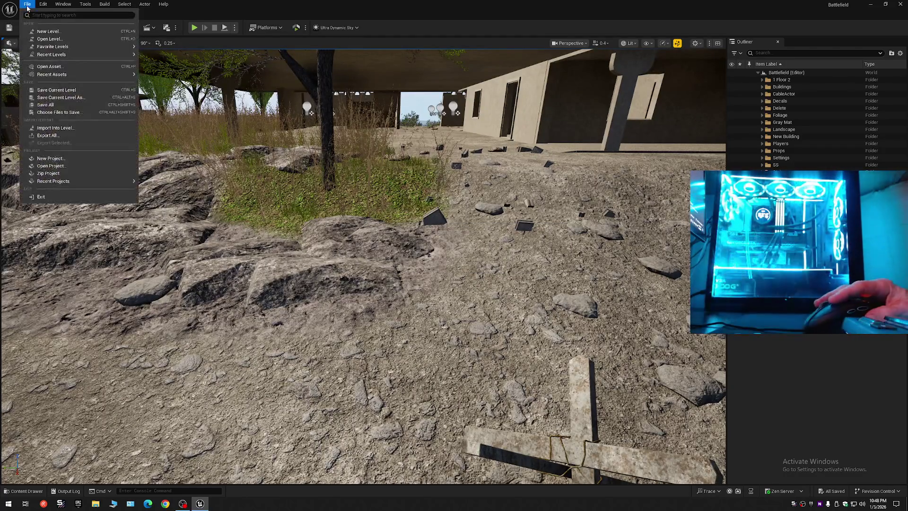
Reopen the Battlefield level from File > Recent Levels
click(51, 87)
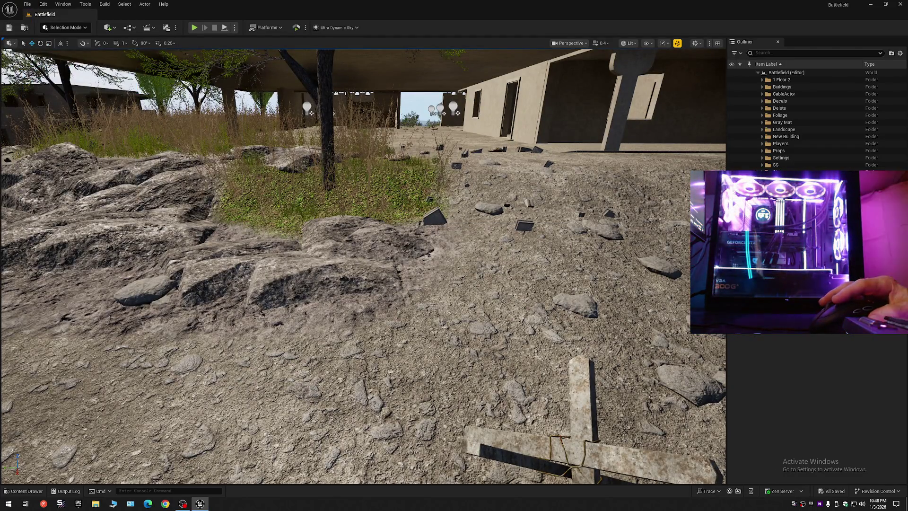
click(27, 4)
click(51, 105)
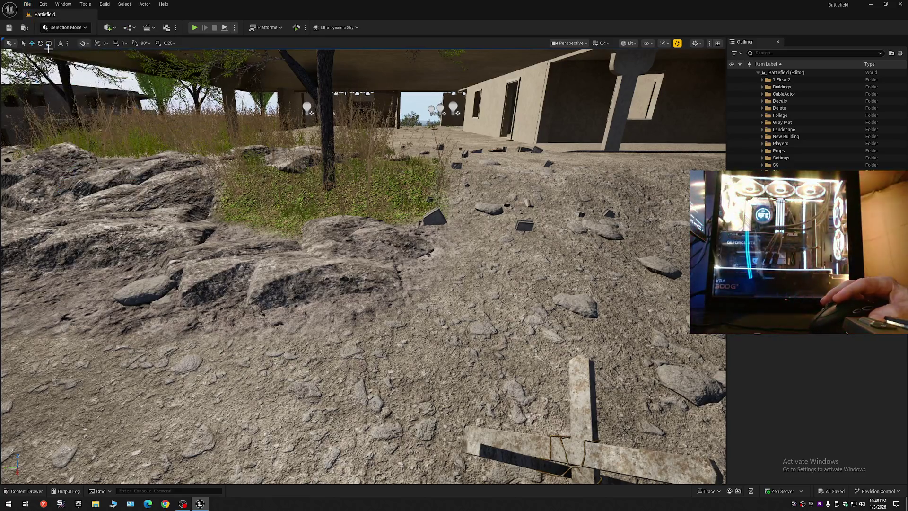
click(28, 4)
mouse_move(52, 71)
click(156, 81)
scroll(363, 264, up, 2)
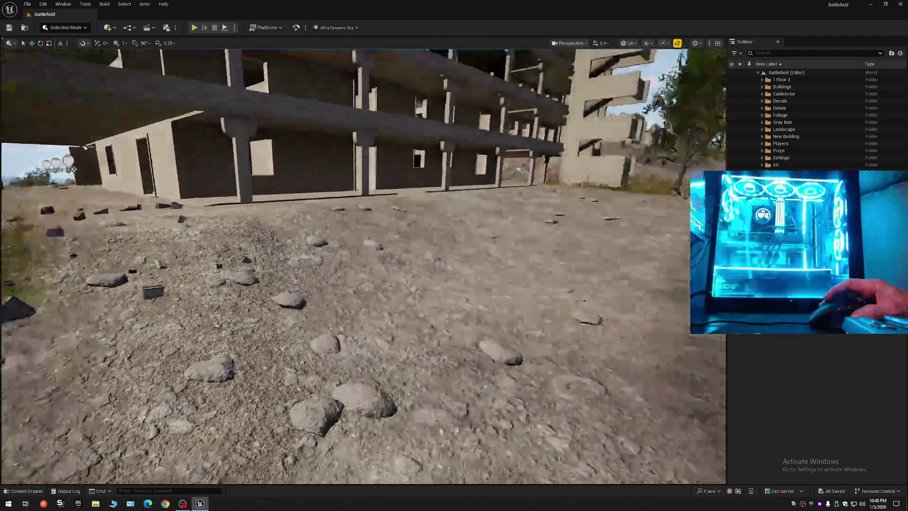
Fly the camera down to the grass under the concrete overhang and enter Foliage Mode
key(w)
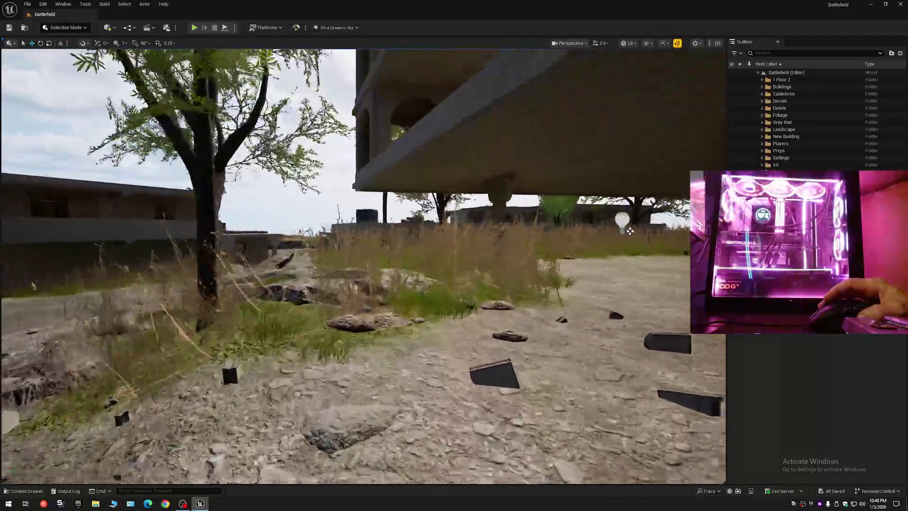
key(w)
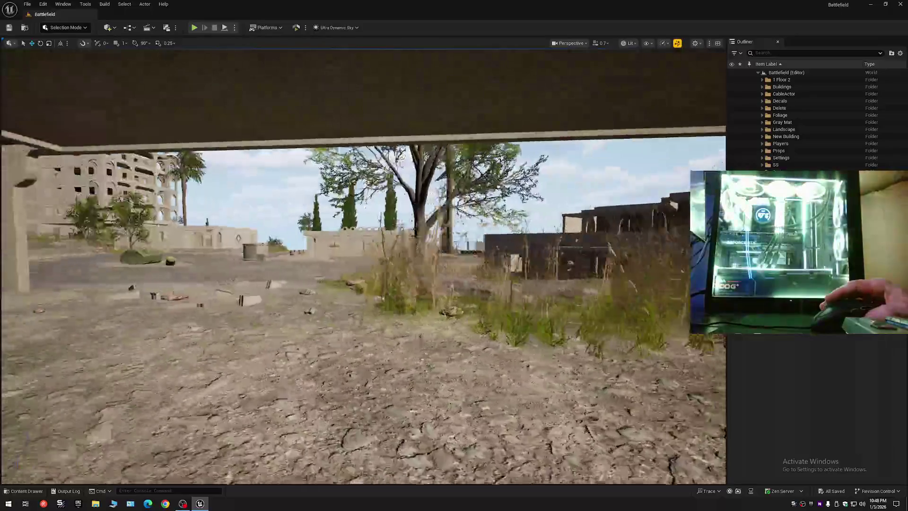
key(w)
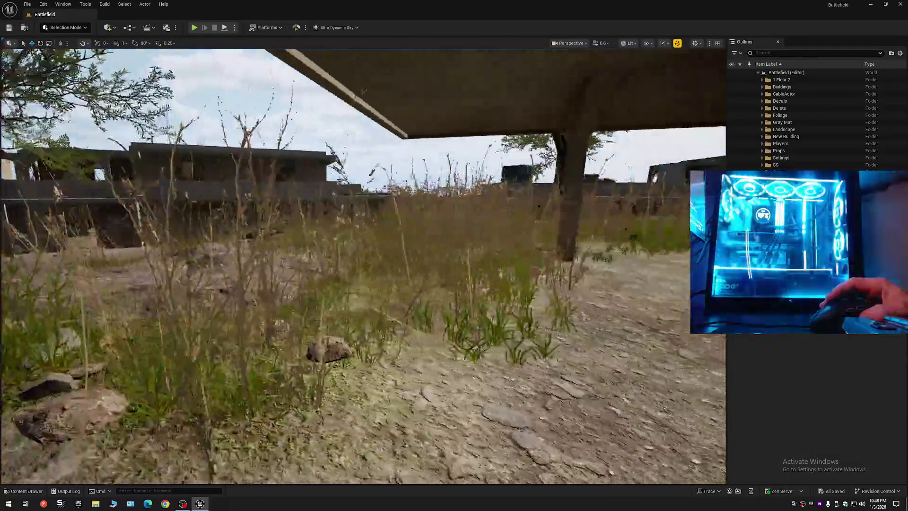
key(s)
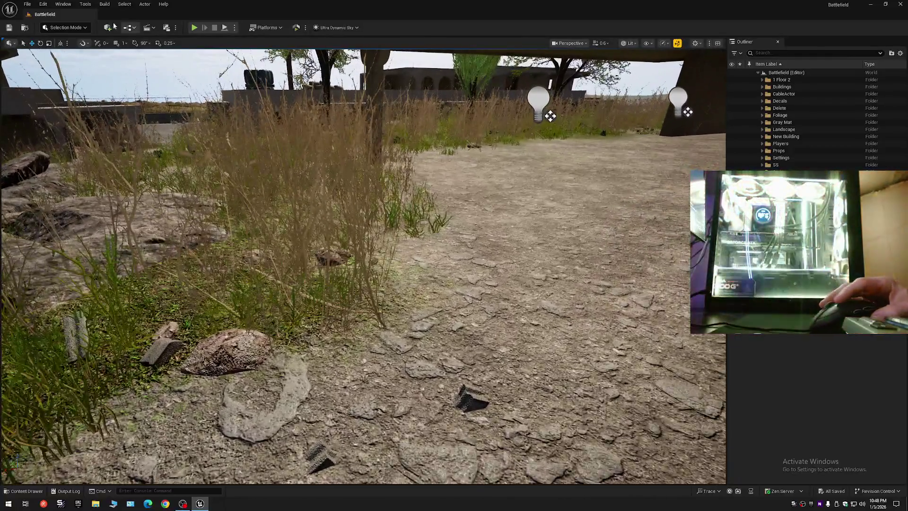
click(108, 27)
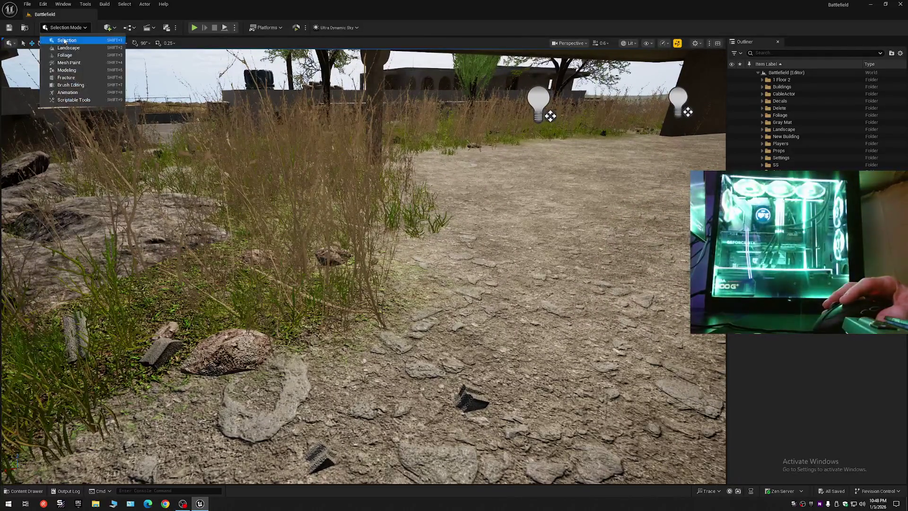
click(106, 113)
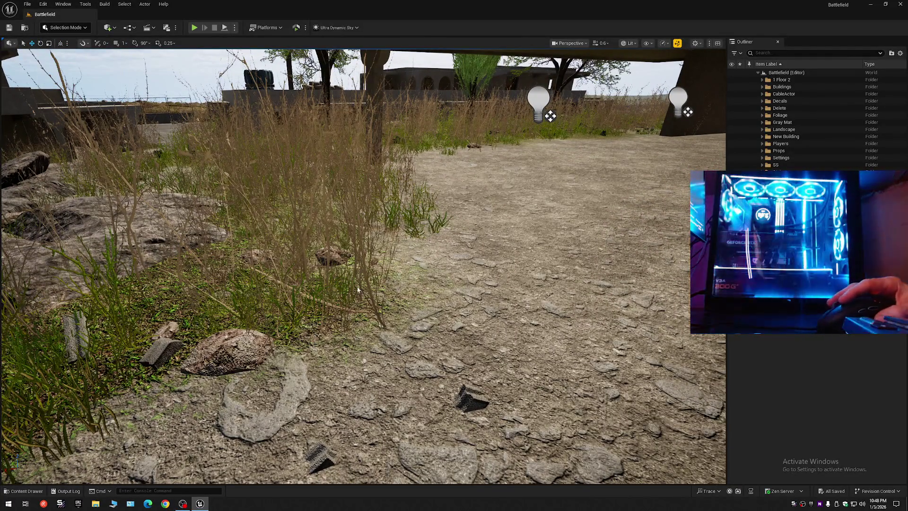
key(shift+3)
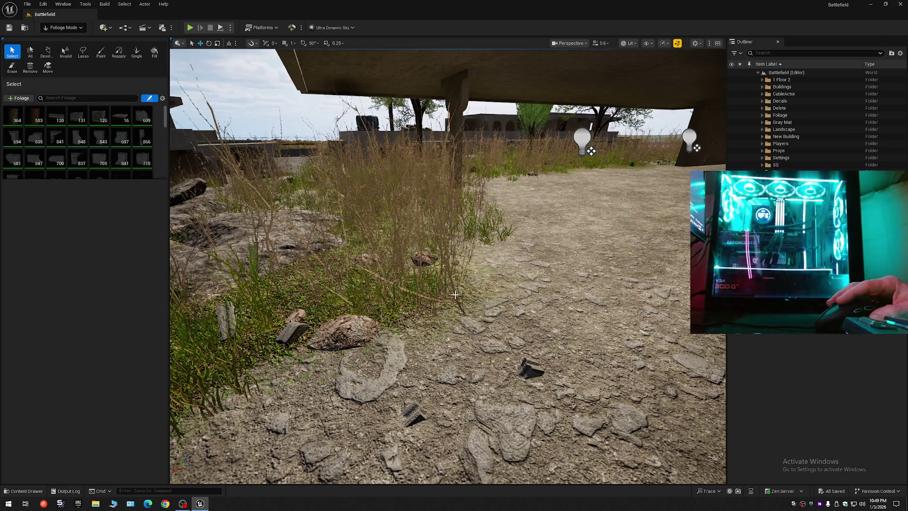
Delete the tall grass clump beside the path and save everything from Selection Mode
click(459, 315)
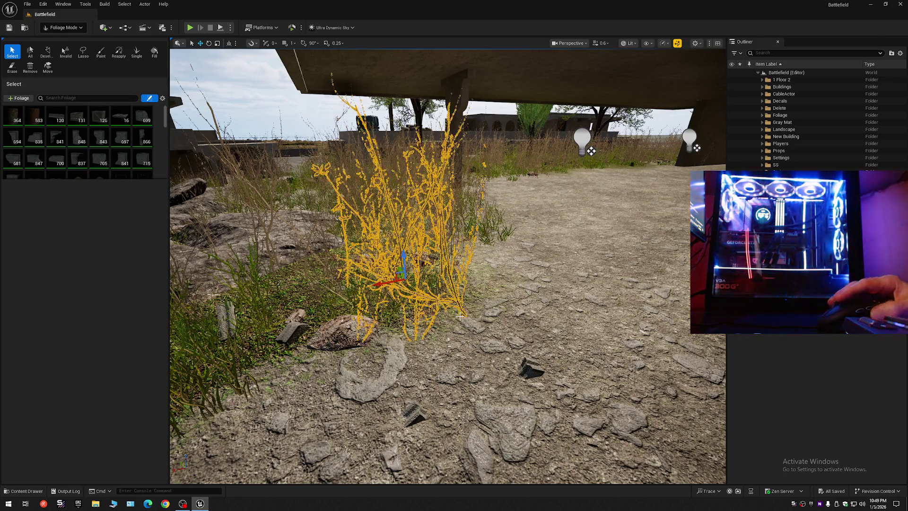
key(Delete)
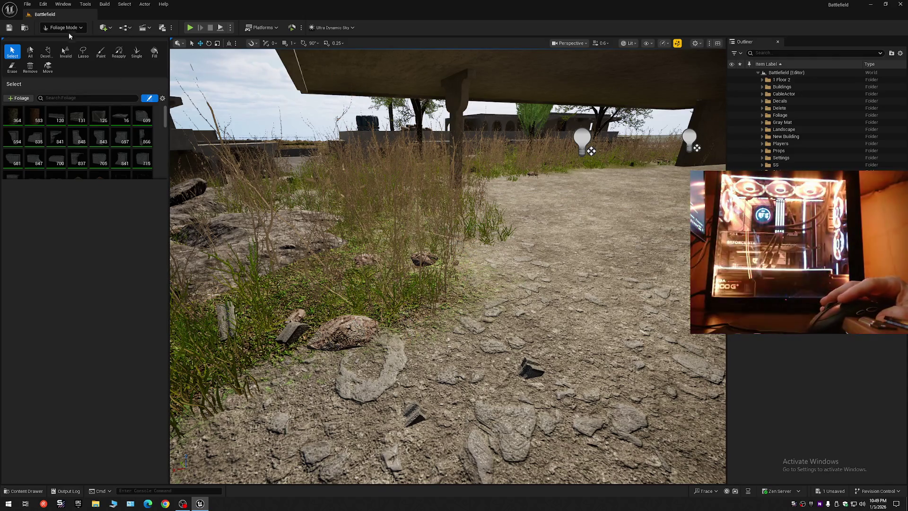
click(63, 27)
click(66, 41)
key(ctrl+s)
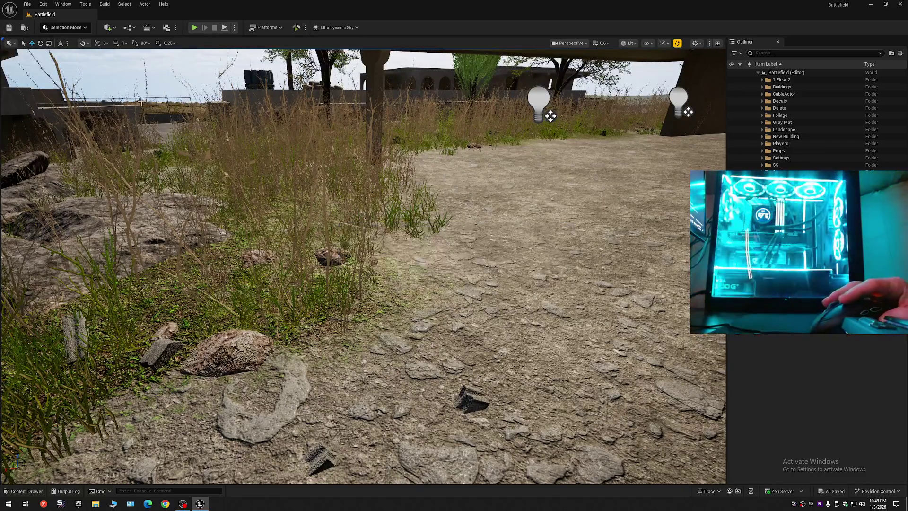
Fly to the apartment block rooftop and dismiss the viewport warning so lighting updates
scroll(363, 265, up, 2)
key(w)
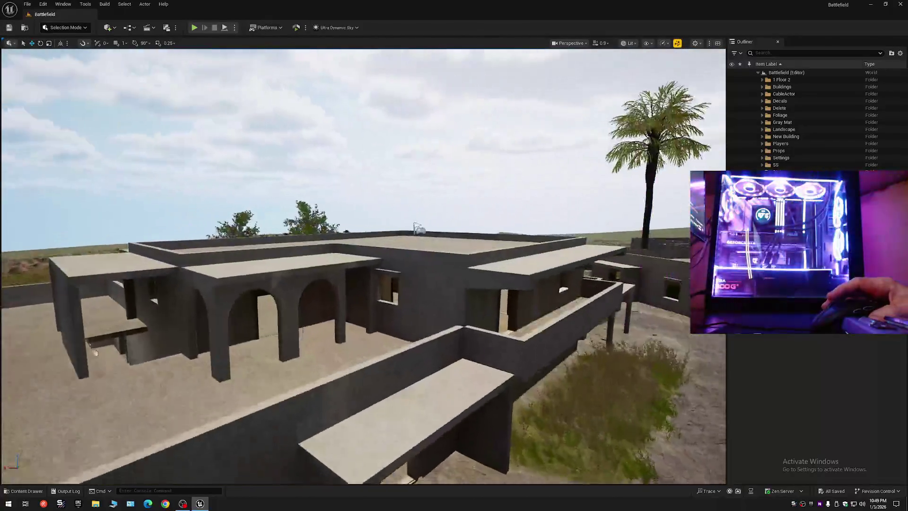
scroll(364, 265, down, 2)
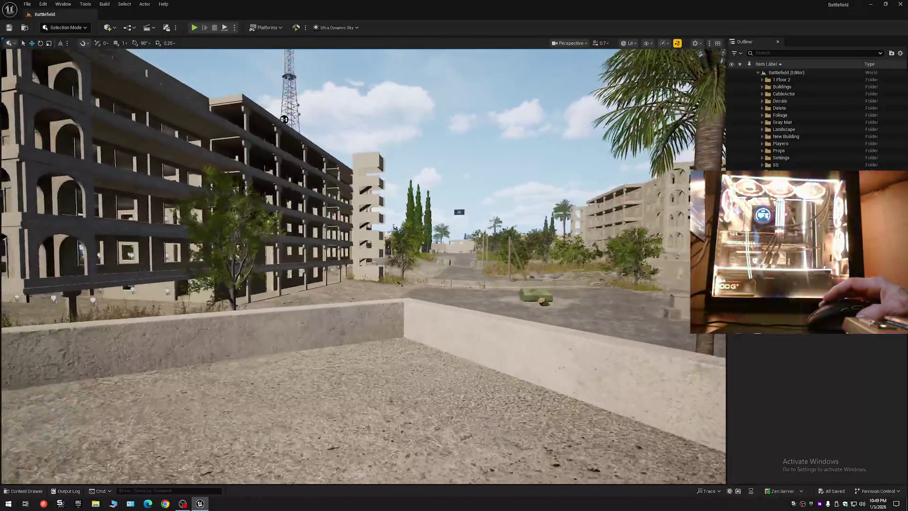
key(w)
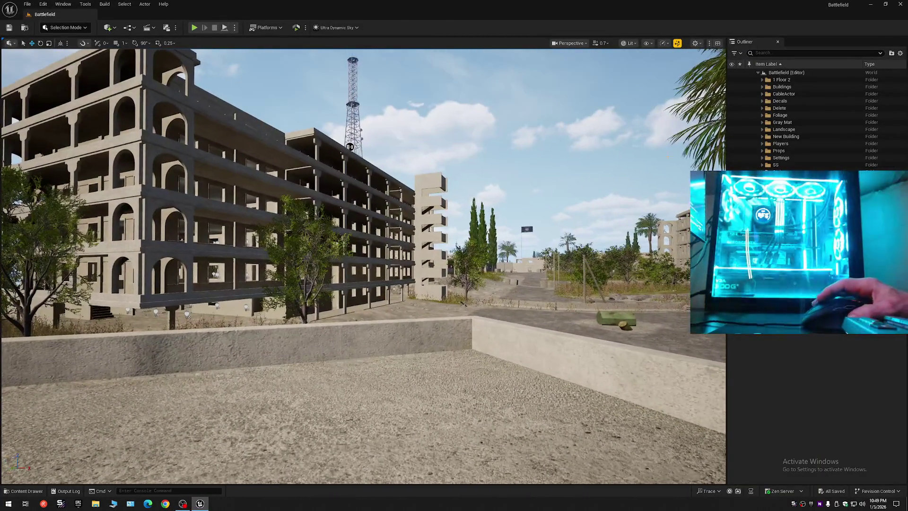
click(677, 44)
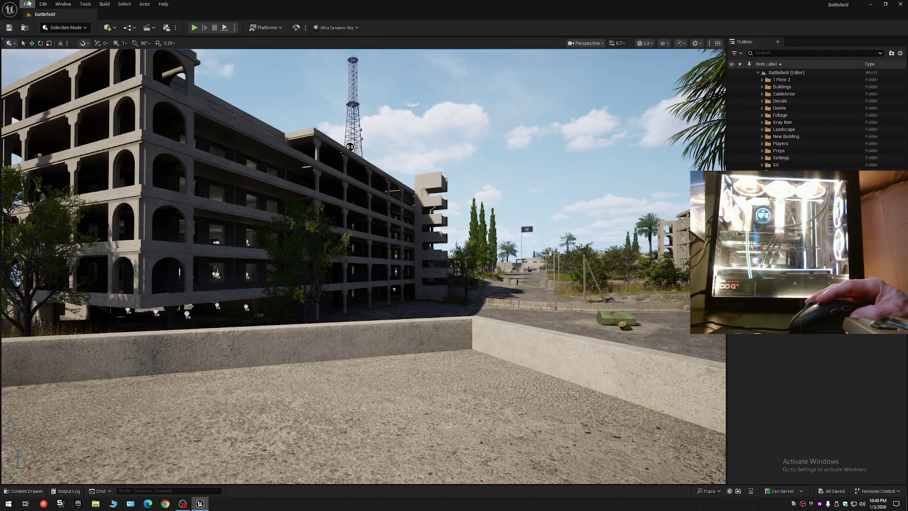
click(27, 4)
click(57, 91)
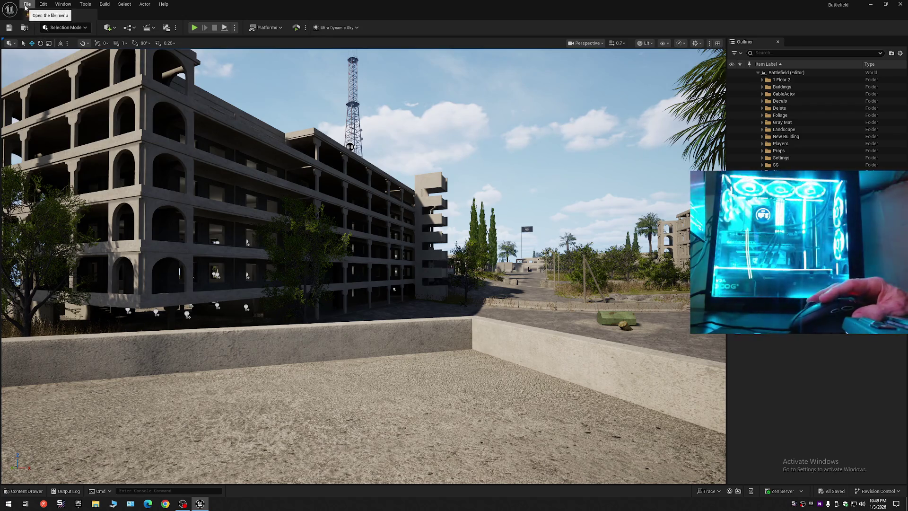
click(27, 4)
click(50, 106)
click(27, 4)
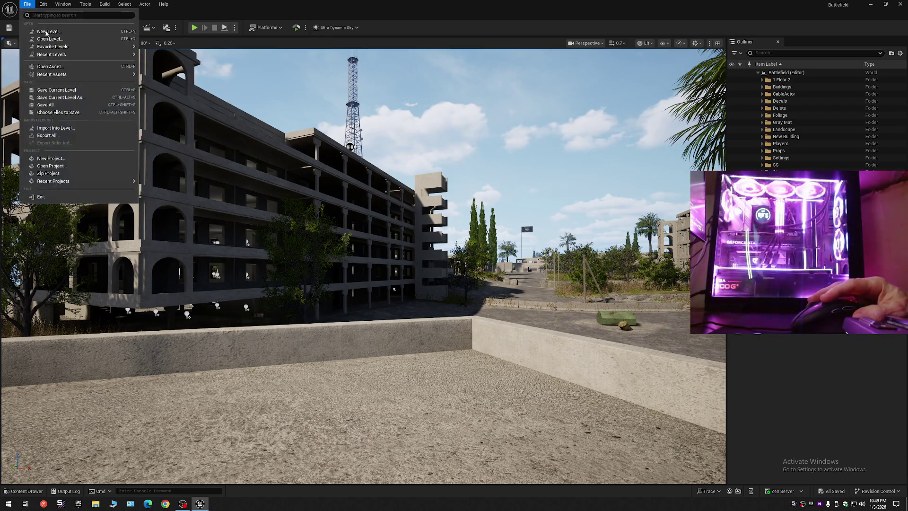
click(61, 98)
double_click(431, 191)
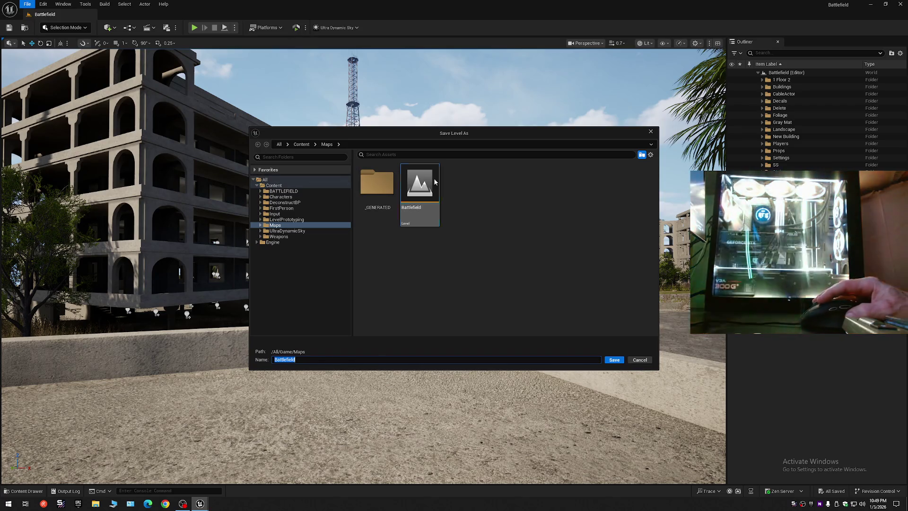
click(472, 264)
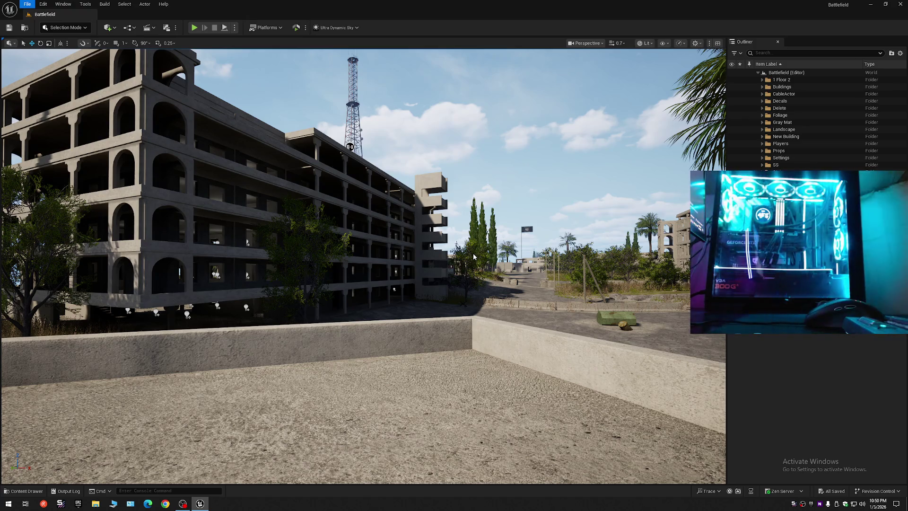
key(Escape)
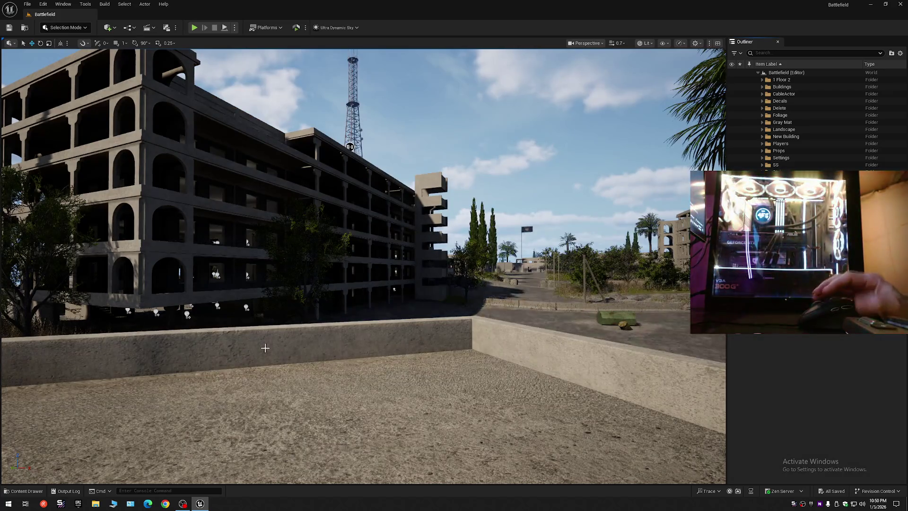
click(510, 356)
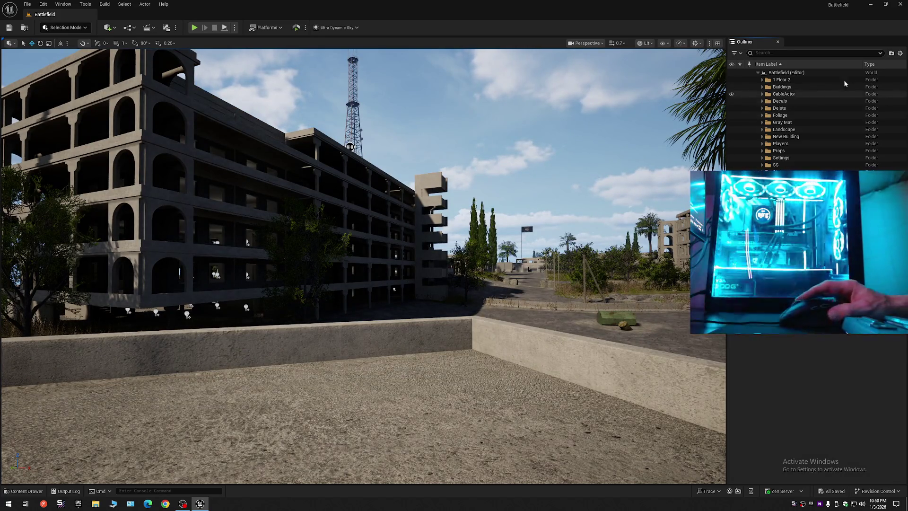
Collapse the Outliner to the level's top-level folders
click(901, 54)
click(832, 89)
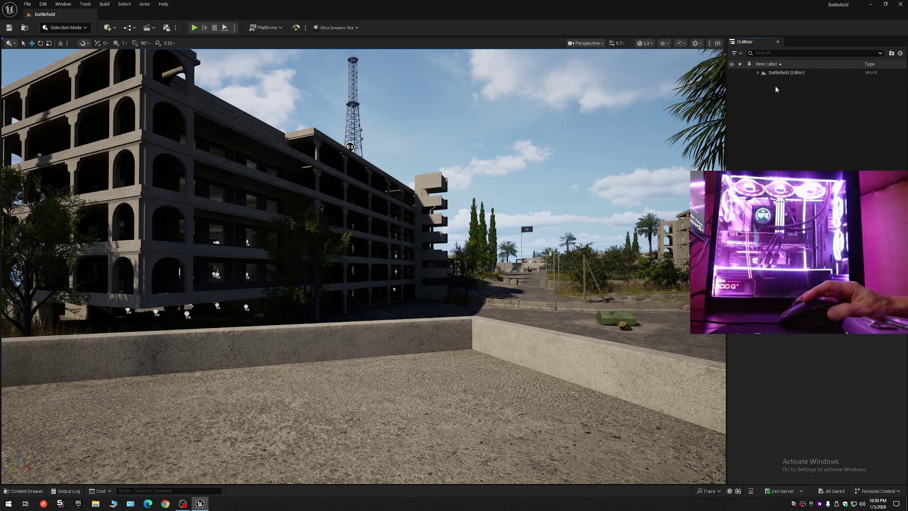
click(758, 73)
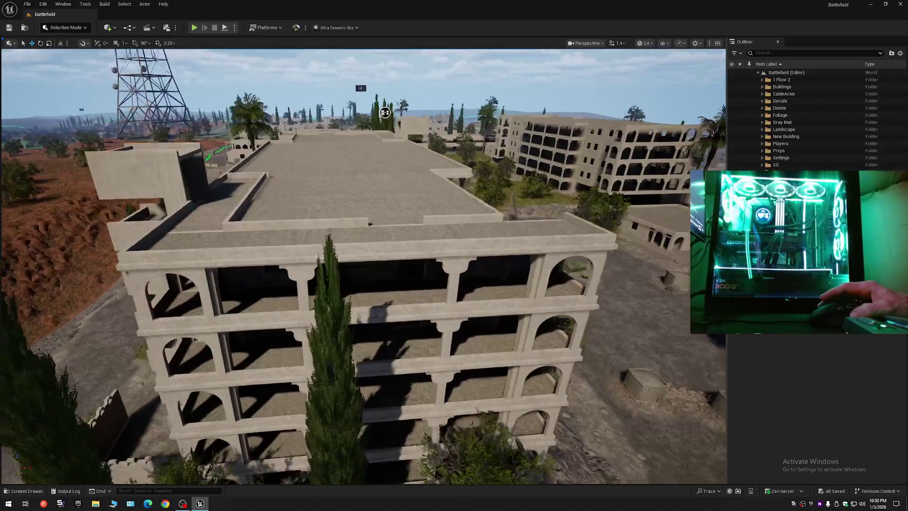
Fly the camera onto the ruined building's roof and along its walled walkway toward the tower
scroll(363, 265, down, 1)
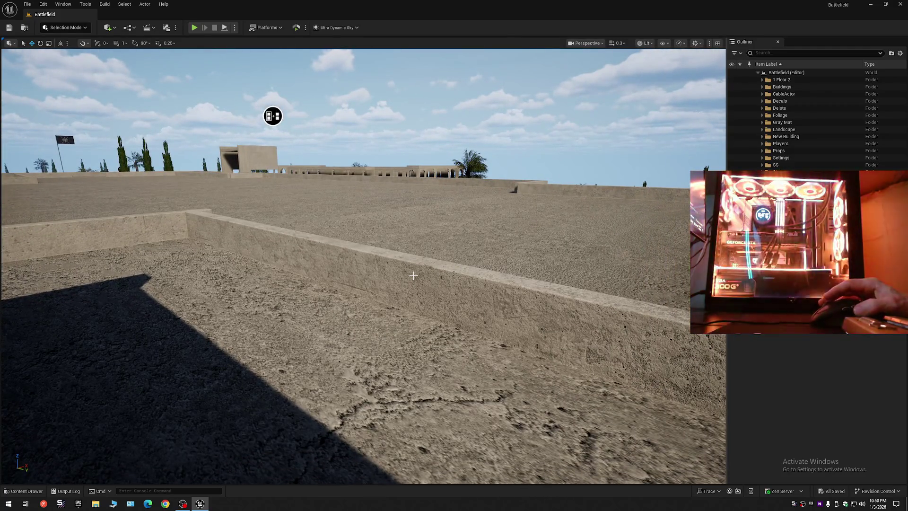
mouse_move(320, 262)
mouse_down()
mouse_move(294, 256)
mouse_move(352, 253)
mouse_move(279, 255)
mouse_move(290, 245)
mouse_up()
scroll(331, 258, up, 1)
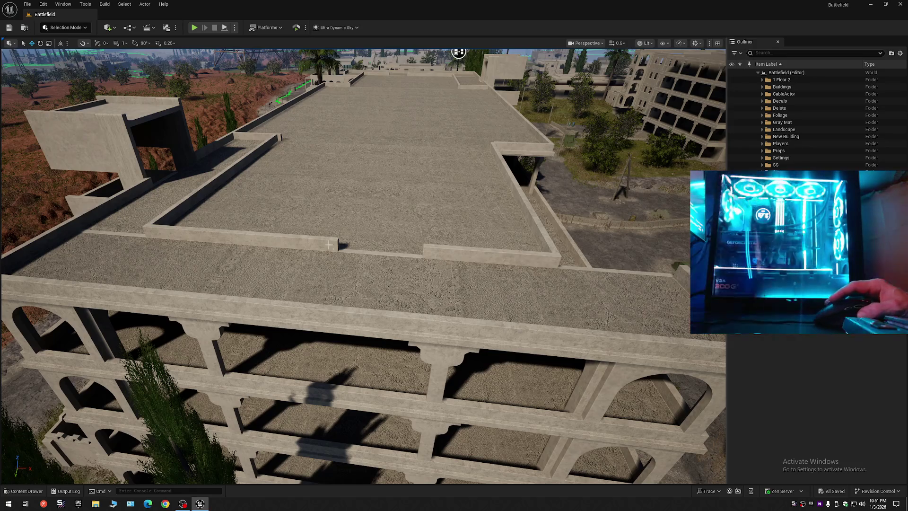
drag(324, 226, 325, 204)
mouse_move(532, 224)
mouse_down()
mouse_move(543, 225)
mouse_move(620, 162)
mouse_move(658, 156)
mouse_move(720, 168)
mouse_move(598, 148)
mouse_move(492, 158)
mouse_move(724, 164)
mouse_up()
scroll(724, 164, down, 1)
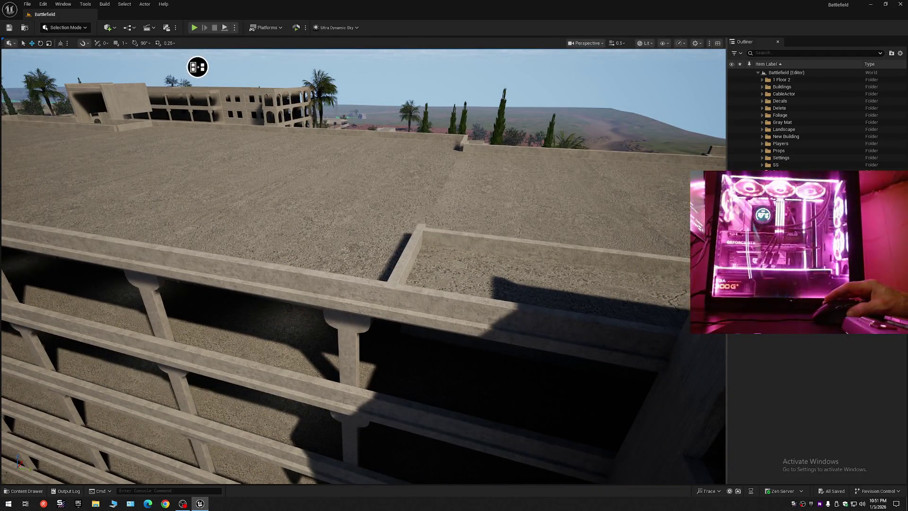
drag(724, 164, 724, 164)
mouse_move(554, 205)
mouse_down()
mouse_move(497, 195)
mouse_move(424, 119)
mouse_move(394, 197)
mouse_up()
drag(487, 235, 487, 235)
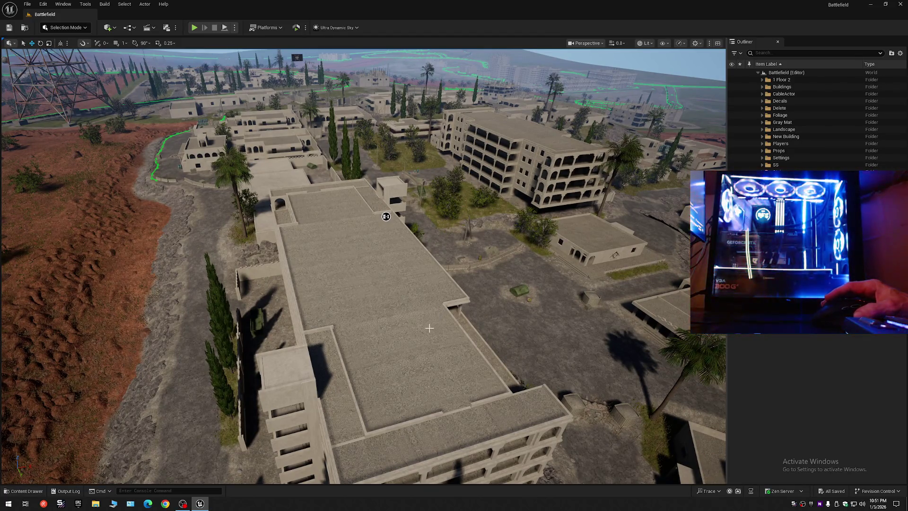
drag(421, 334, 421, 334)
drag(363, 310, 363, 310)
click(369, 289)
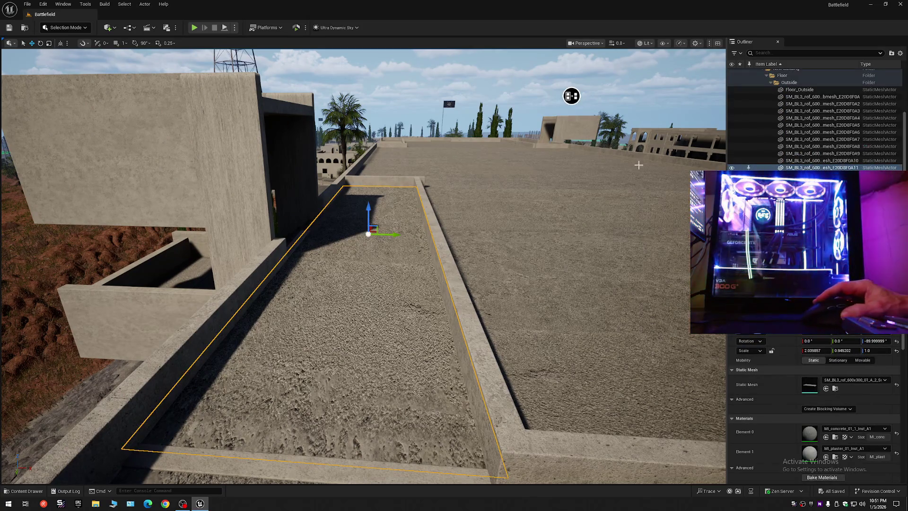
click(732, 167)
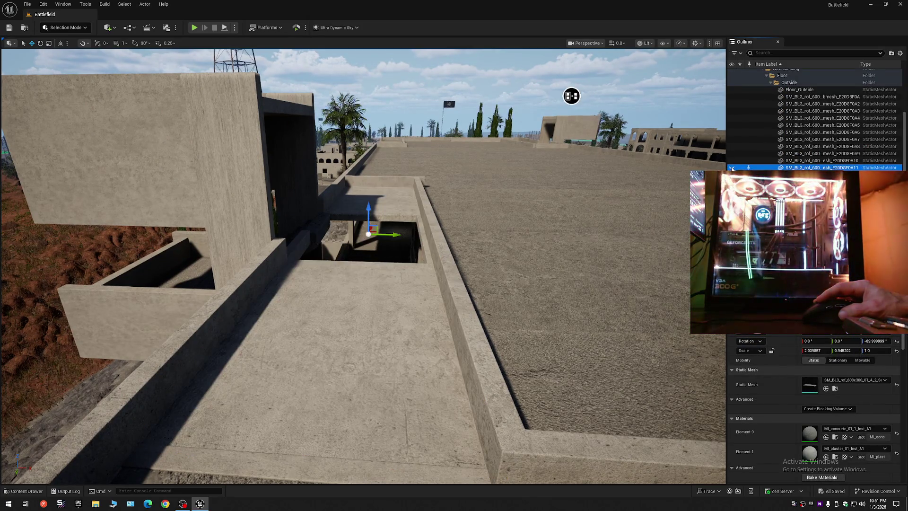
click(732, 168)
drag(354, 231, 355, 231)
drag(322, 265, 326, 113)
key(ctrl+z)
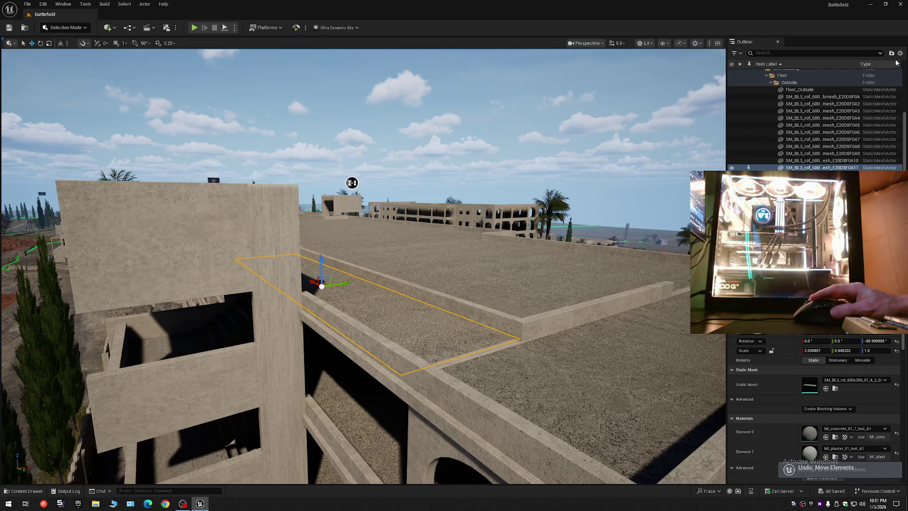
click(899, 54)
click(832, 89)
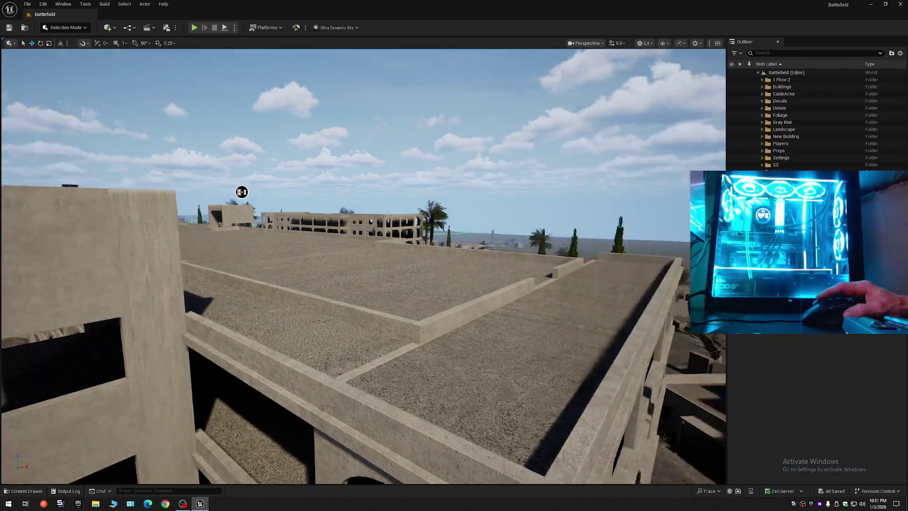
mouse_move(241, 191)
mouse_down()
mouse_move(205, 217)
mouse_move(185, 181)
mouse_move(622, 203)
mouse_move(614, 284)
mouse_move(554, 263)
mouse_up()
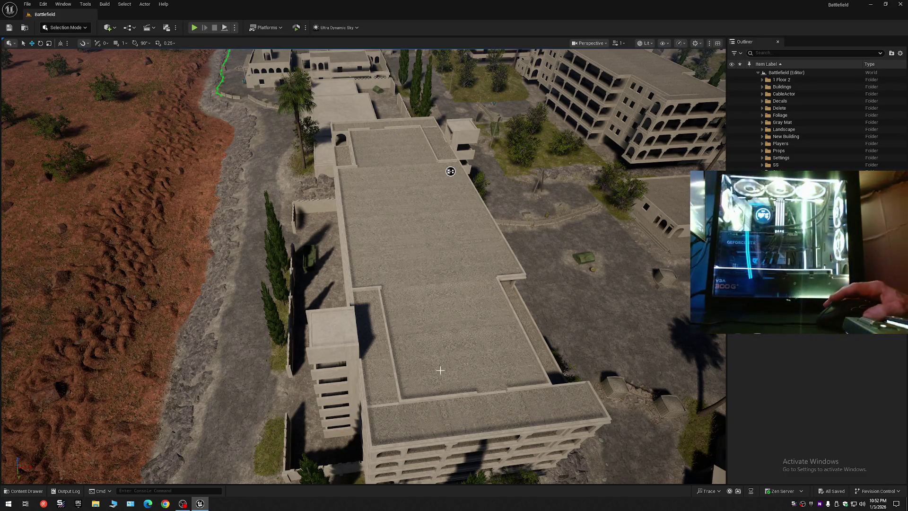
key(w)
scroll(440, 369, down, 1)
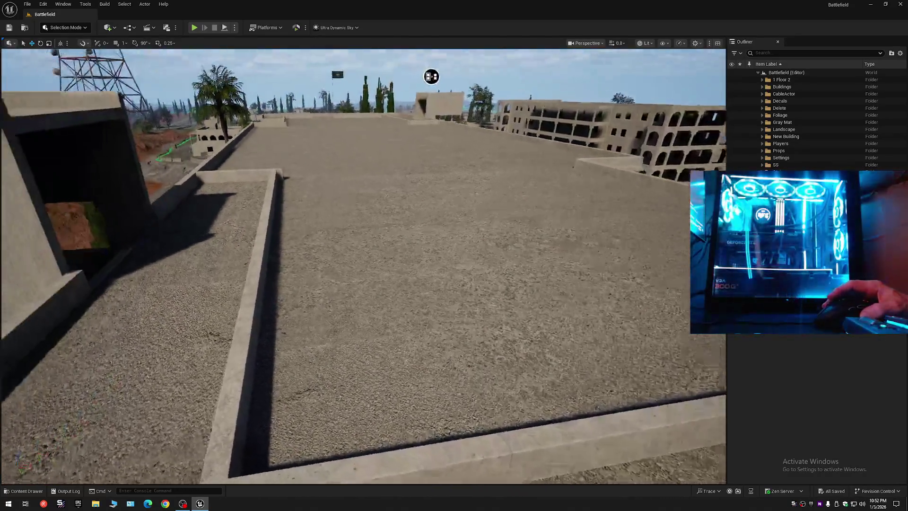
key(w)
scroll(431, 76, down, 3)
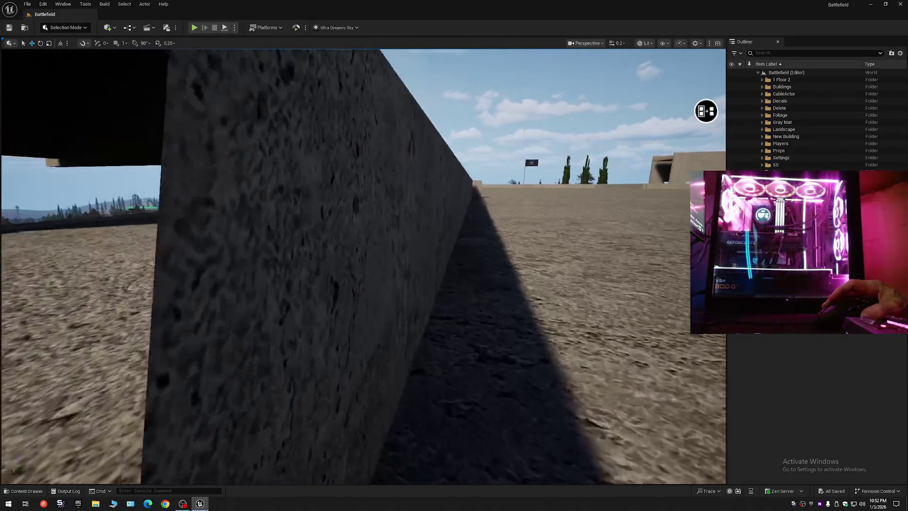
key(s)
scroll(706, 111, down, 1)
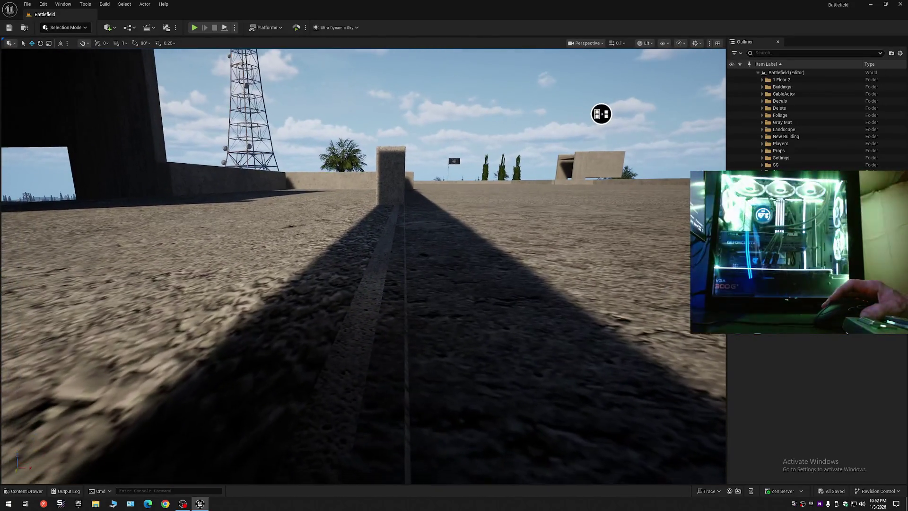
key(e)
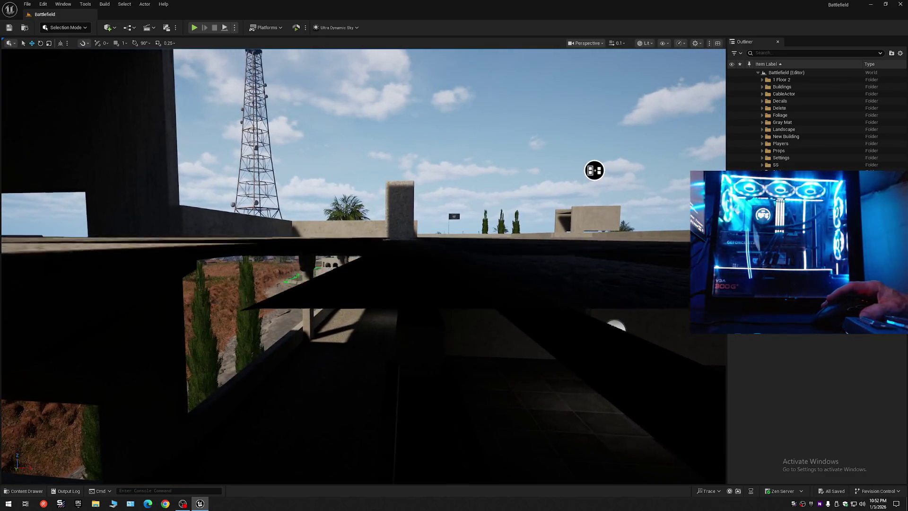
key(w)
scroll(582, 156, up, 2)
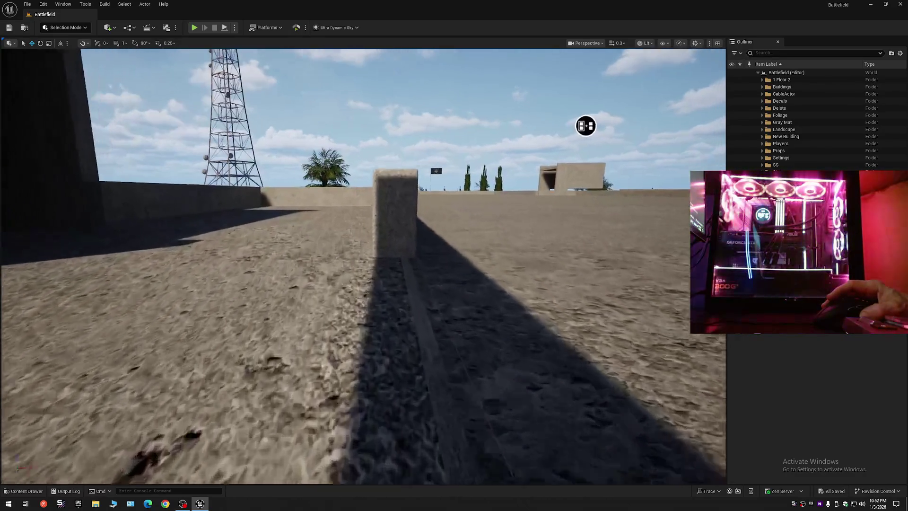
key(w)
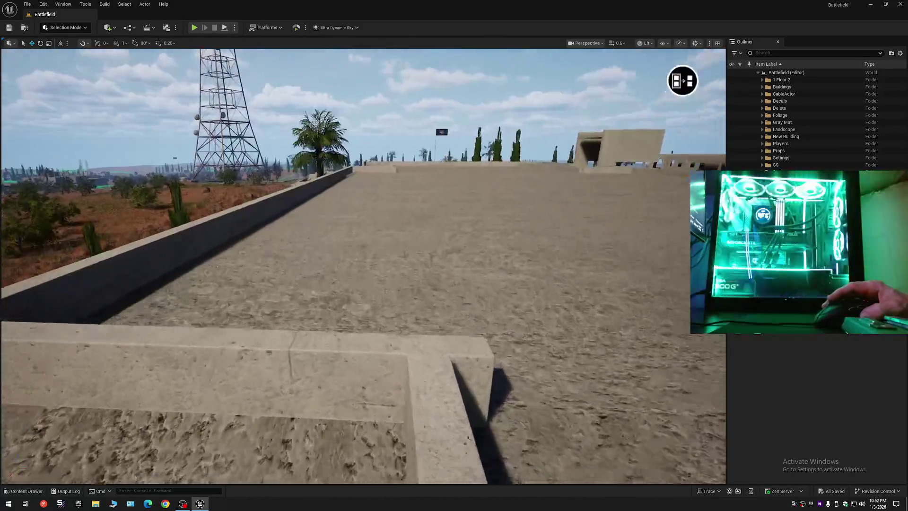
scroll(681, 80, down, 2)
key(e)
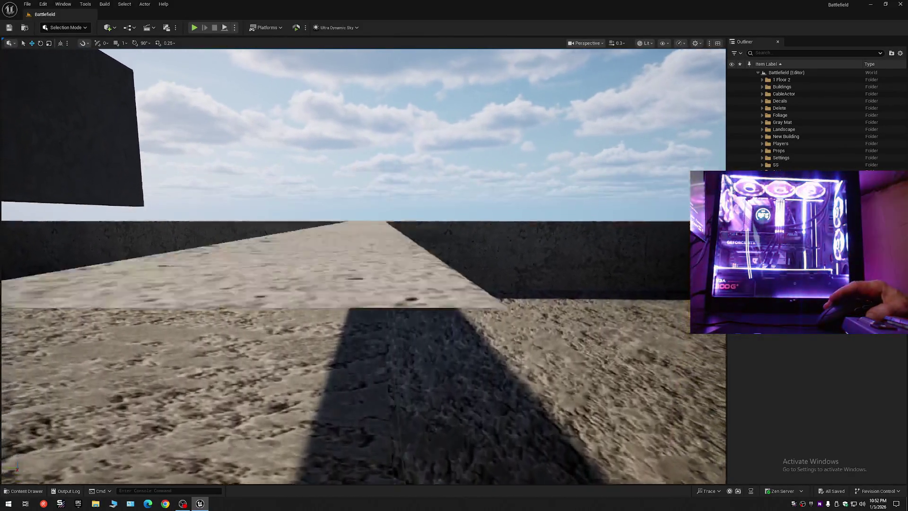
scroll(364, 265, up, 1)
click(189, 331)
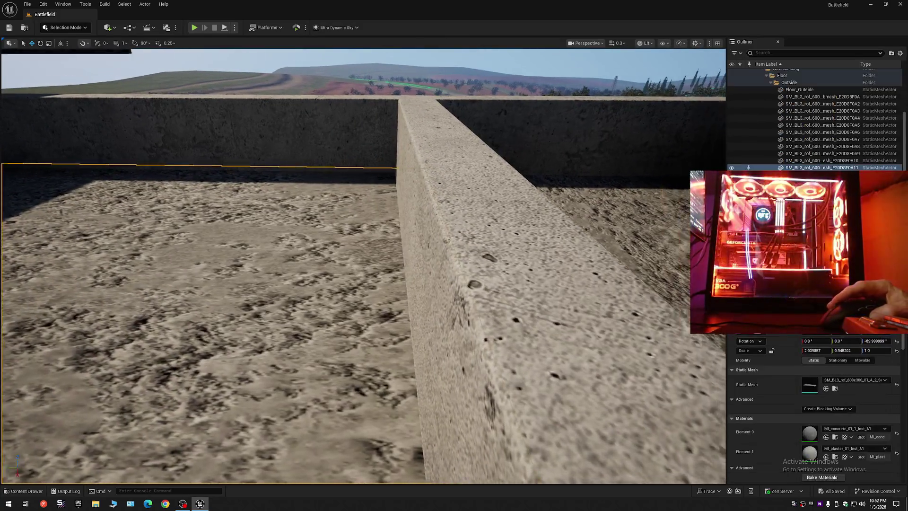
scroll(363, 265, down, 2)
scroll(363, 265, up, 3)
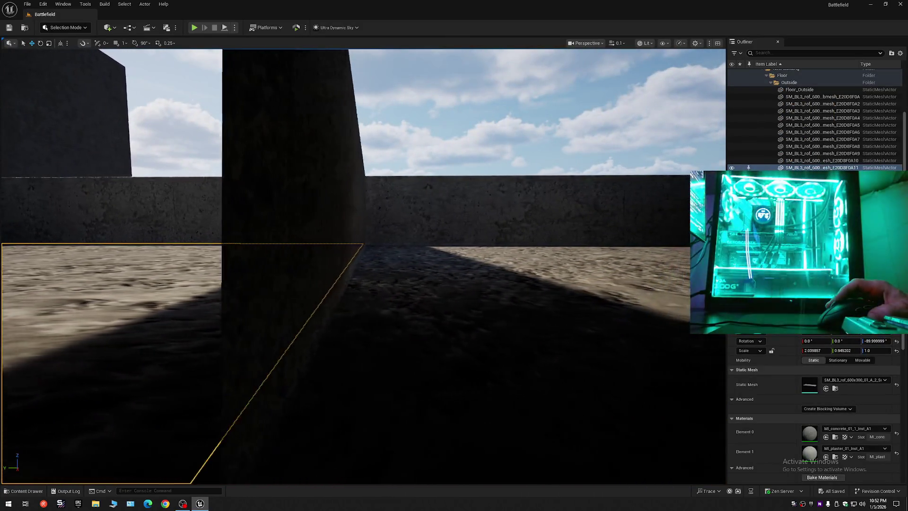
key(e)
key(q)
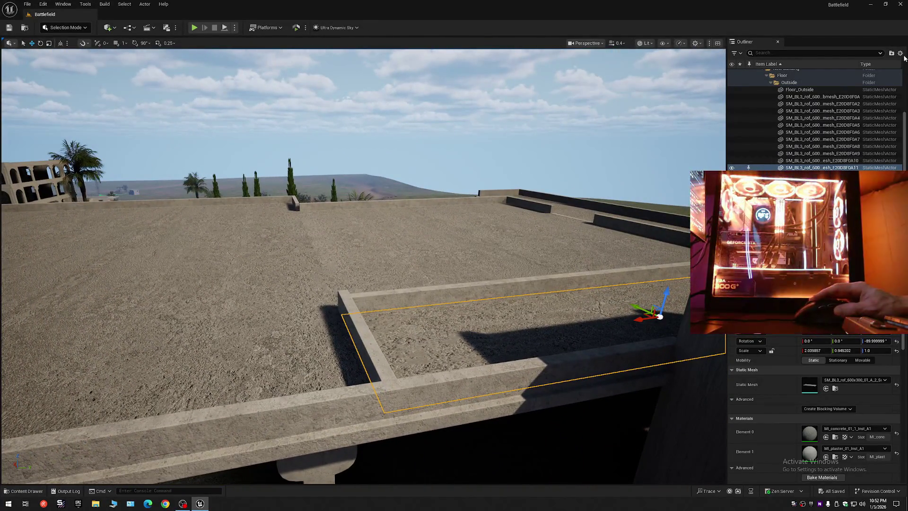
click(900, 53)
click(852, 89)
click(758, 72)
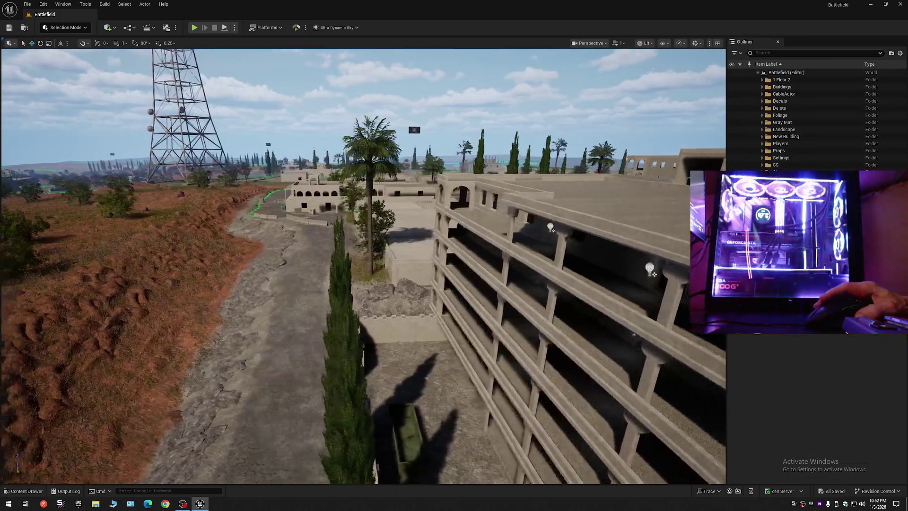
Fly over the buildings to a rooftop and turn to face the flagpole
scroll(363, 264, up, 2)
key(s)
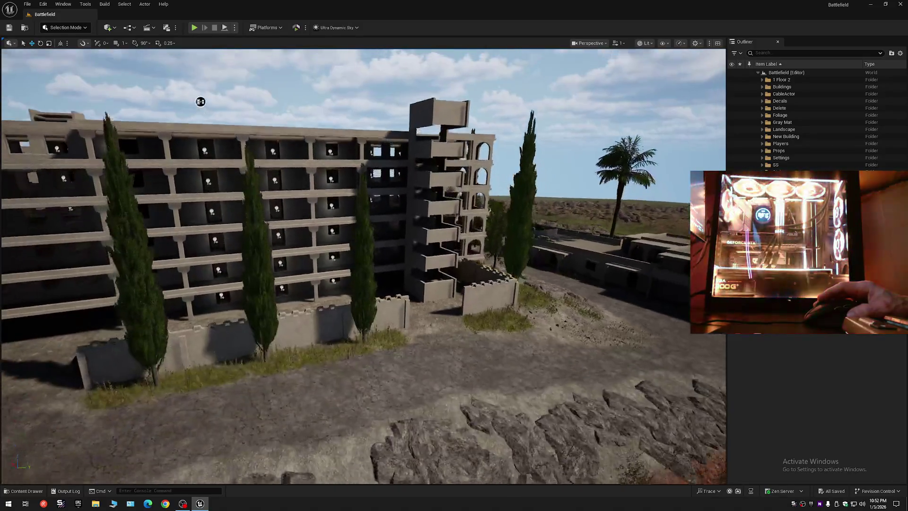
scroll(363, 265, up, 2)
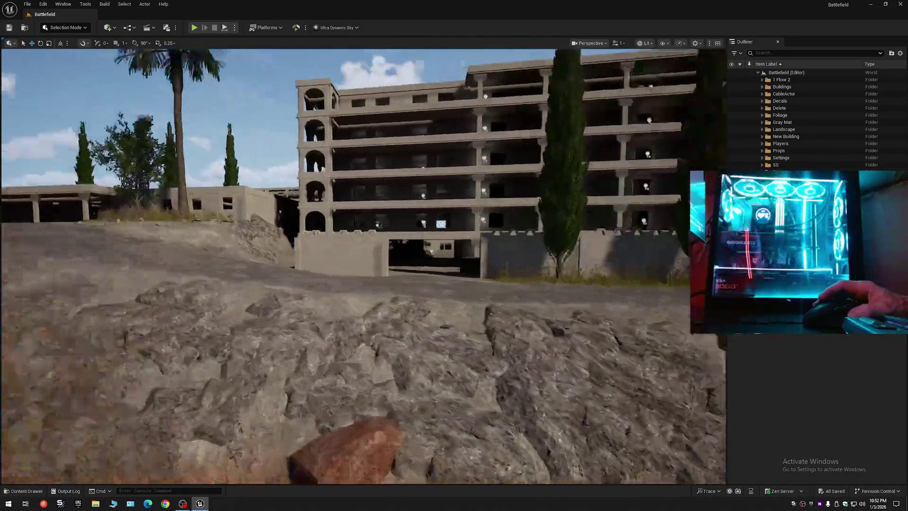
key(w)
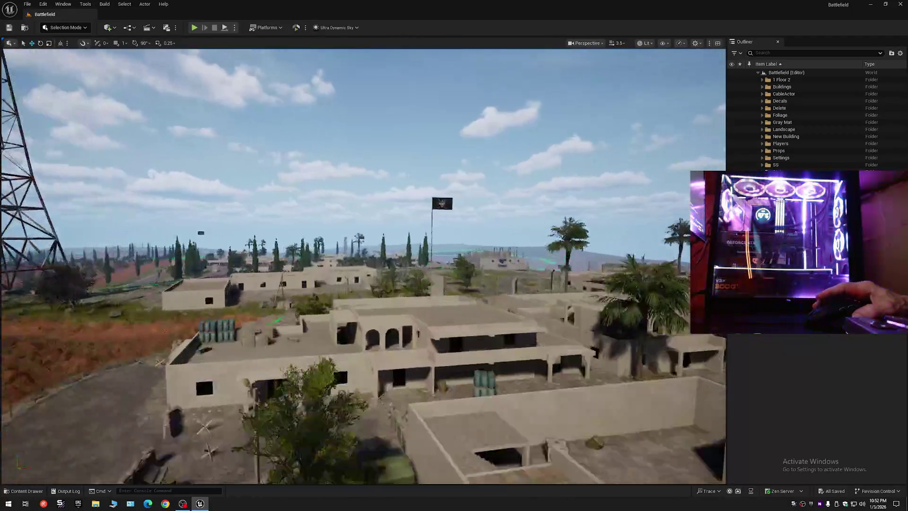
scroll(363, 265, down, 3)
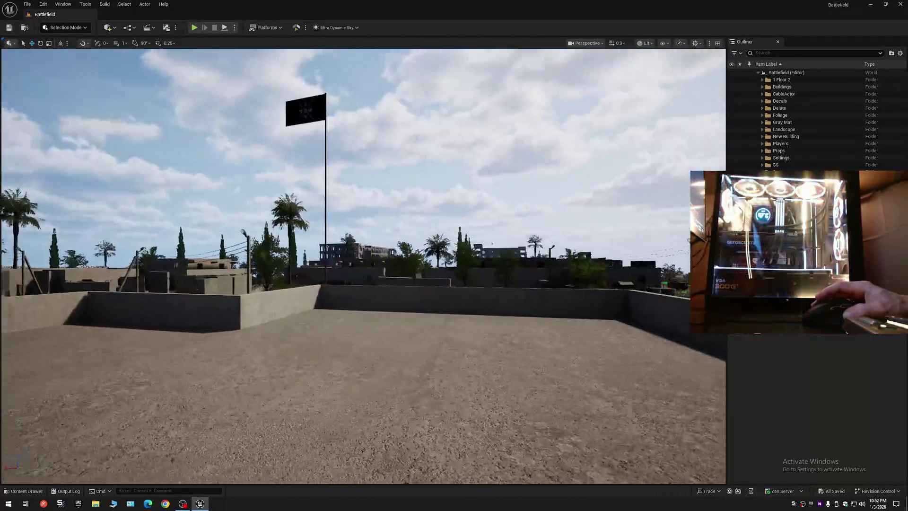
scroll(363, 265, down, 1)
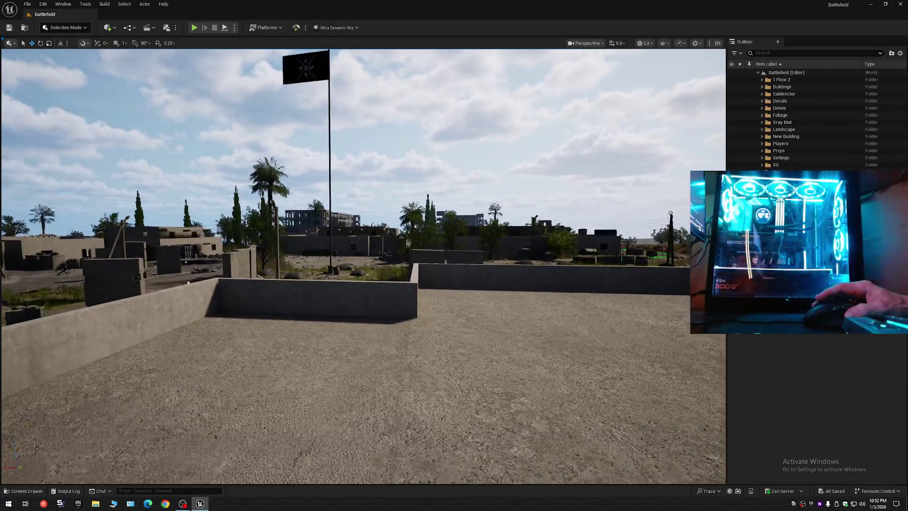
mouse_move(363, 265)
mouse_down()
mouse_move(374, 265)
mouse_move(284, 267)
mouse_move(284, 208)
mouse_move(312, 194)
mouse_move(256, 196)
mouse_up()
scroll(364, 264, up, 1)
scroll(363, 265, up, 1)
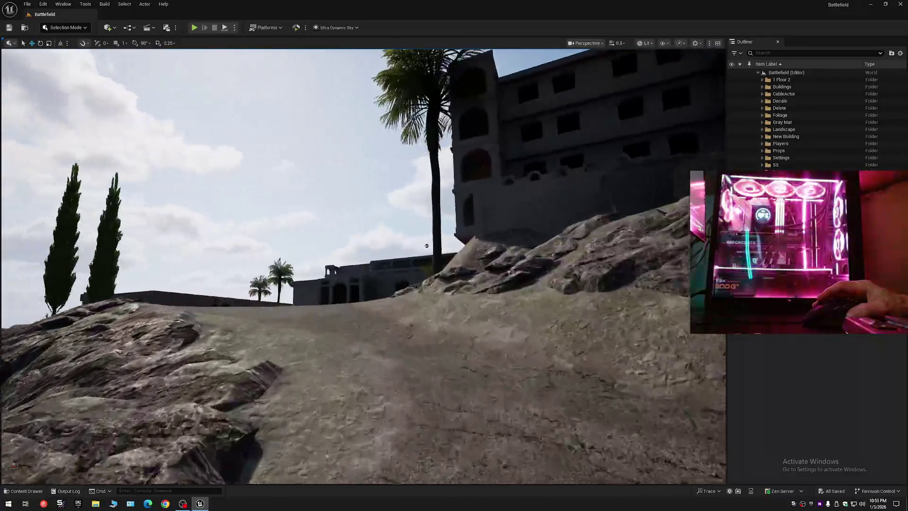
Fly past the ruined building and balcony, sweep toward the street and palm, then save
key(w)
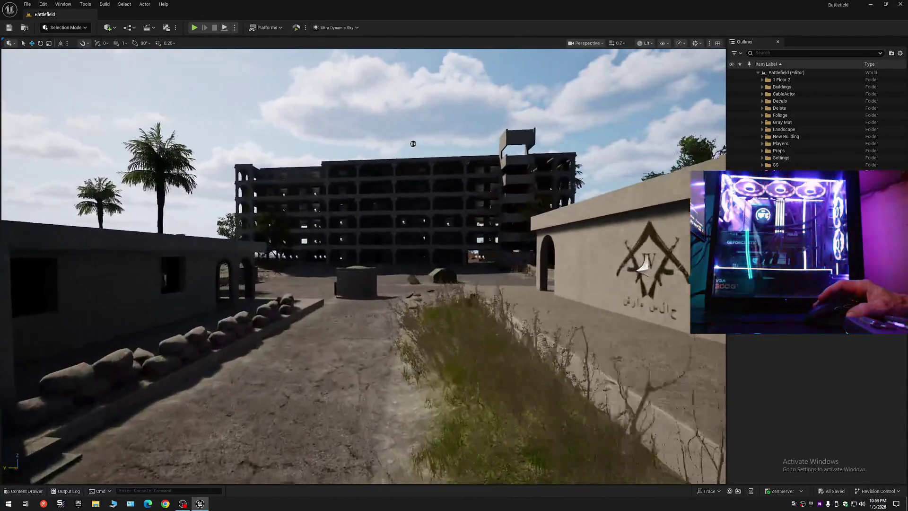
key(w)
mouse_move(372, 159)
mouse_down()
mouse_move(373, 138)
mouse_move(144, 67)
mouse_move(161, 71)
mouse_up()
scroll(161, 71, down, 1)
drag(353, 270, 352, 270)
mouse_move(336, 226)
mouse_down()
mouse_move(345, 242)
mouse_move(414, 119)
mouse_move(246, 123)
mouse_move(203, 105)
mouse_move(207, 121)
mouse_move(473, 196)
mouse_move(524, 196)
mouse_move(524, 175)
mouse_move(369, 152)
mouse_move(457, 106)
mouse_move(197, 143)
mouse_up()
scroll(345, 243, up, 1)
scroll(346, 242, up, 1)
drag(463, 222, 447, 233)
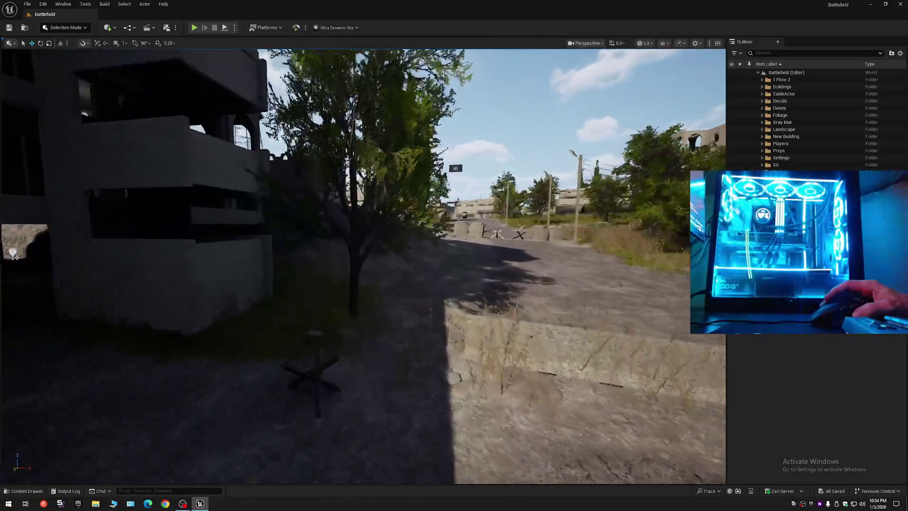
drag(16, 257, 220, 272)
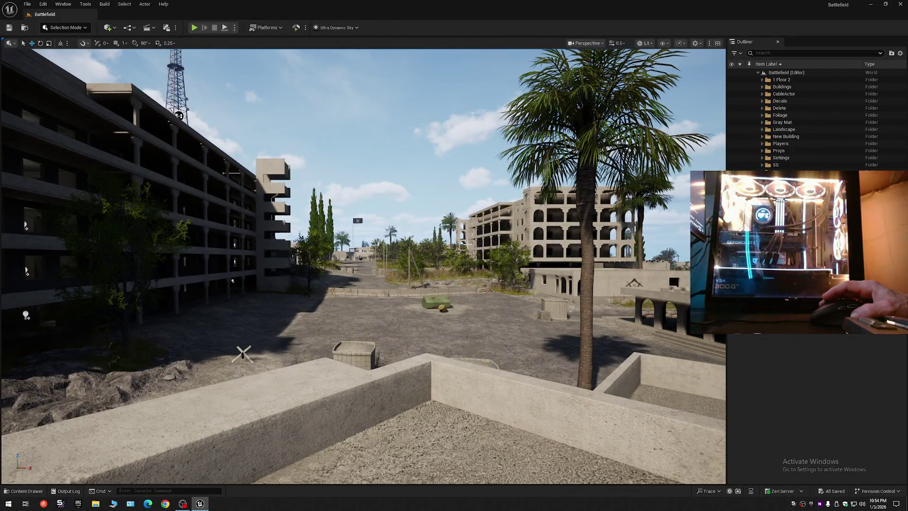
click(10, 31)
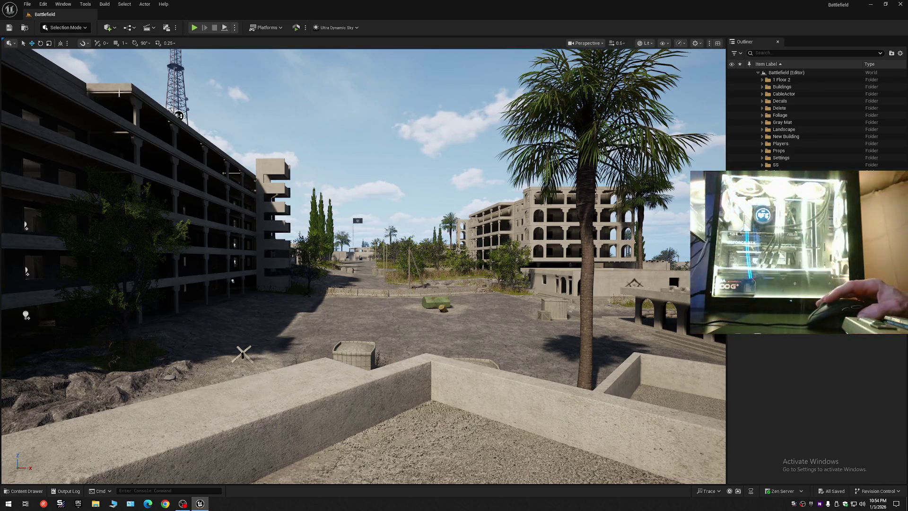
click(27, 4)
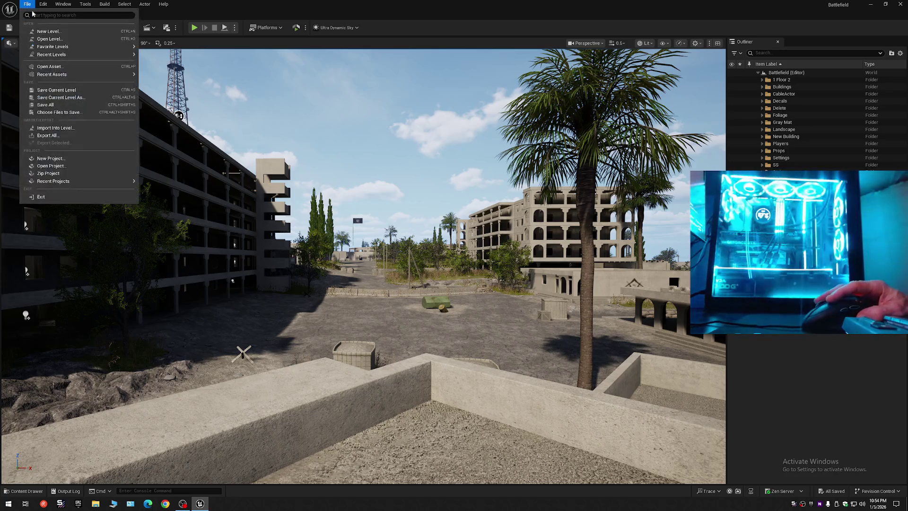
Save the level and all assets, then overwrite the Battlefield map in Content/Maps
click(54, 90)
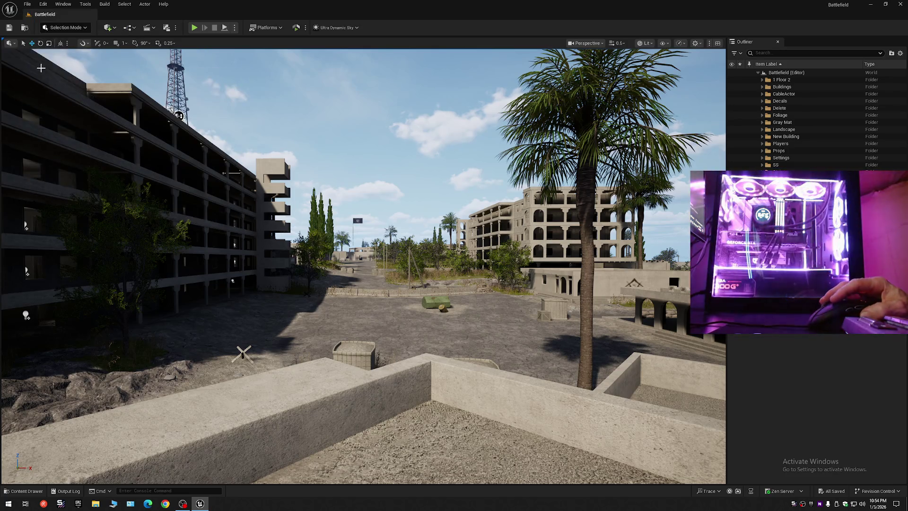
click(27, 4)
click(66, 106)
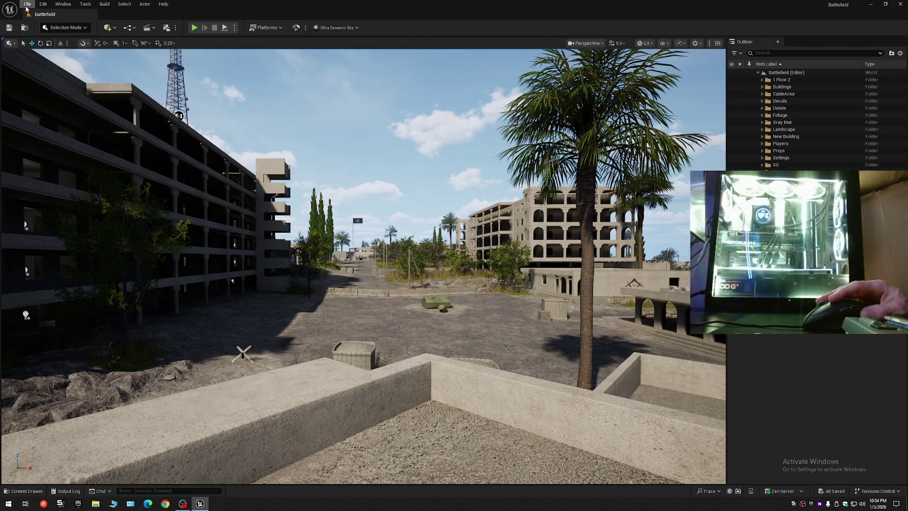
click(26, 5)
click(68, 97)
double_click(423, 184)
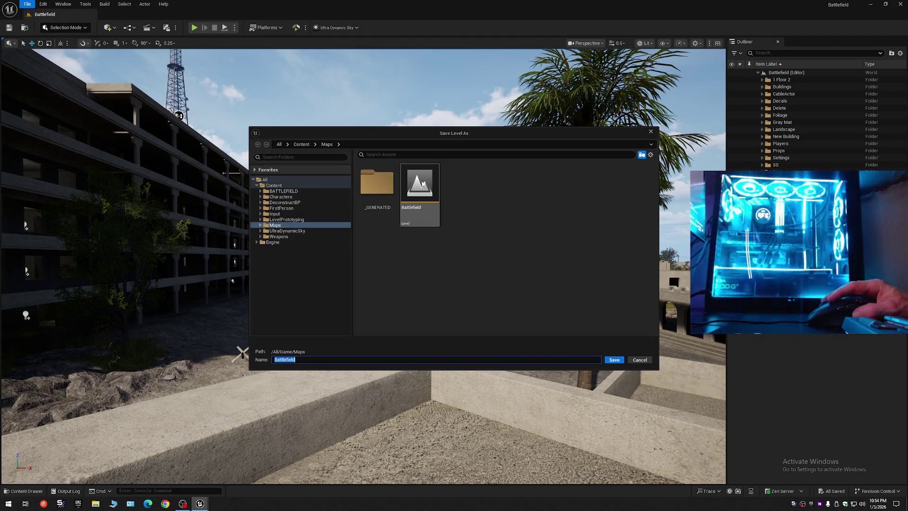
click(471, 264)
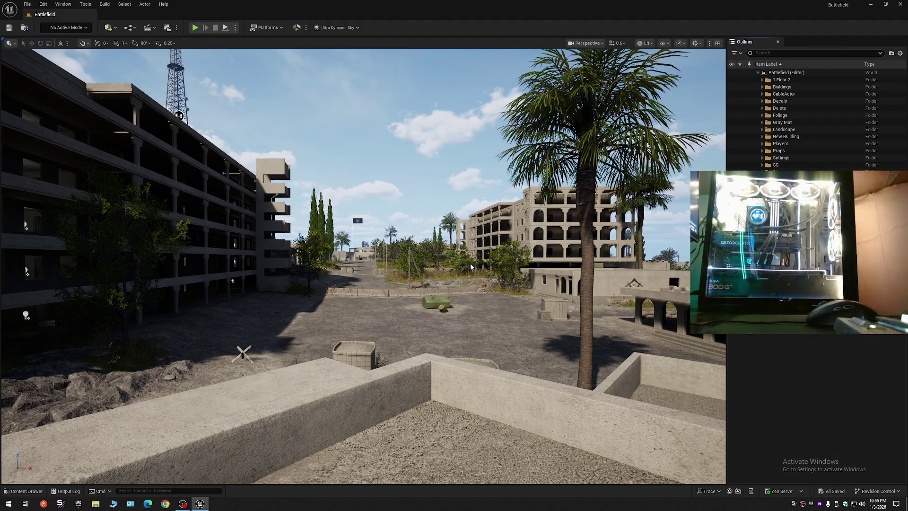
click(470, 266)
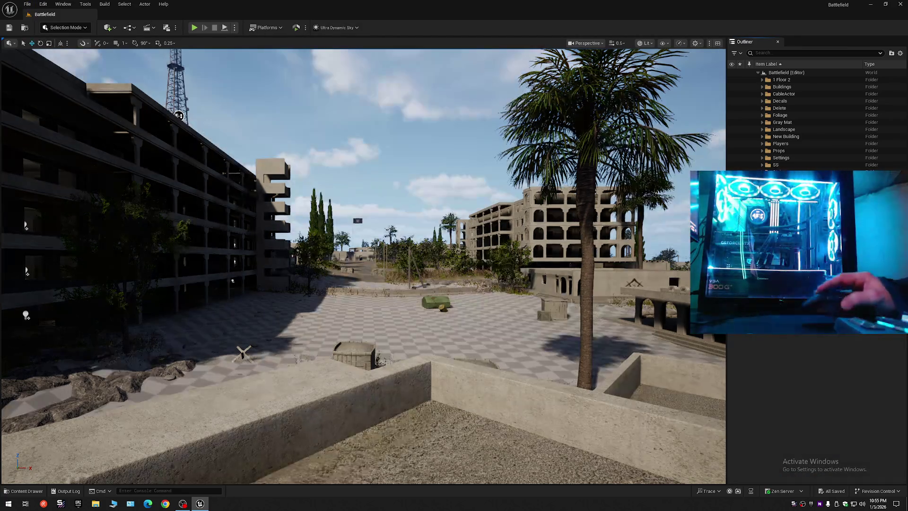
click(778, 165)
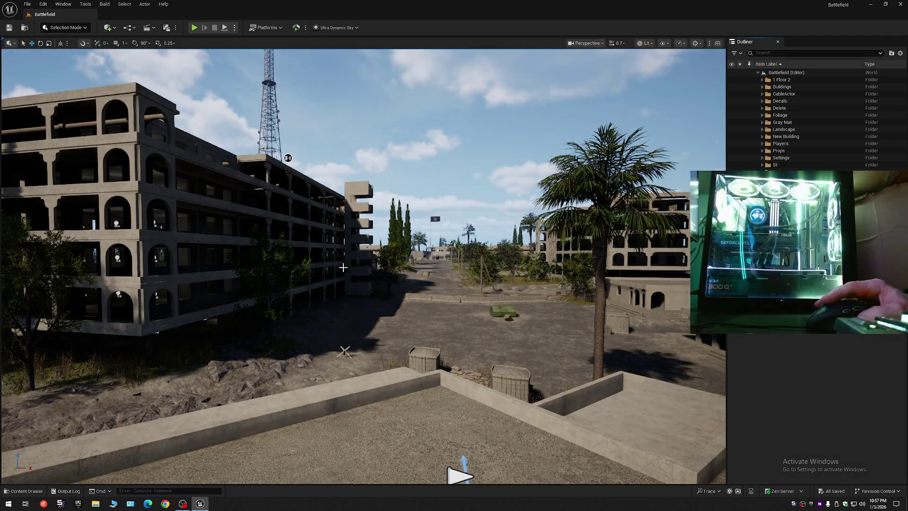
click(451, 300)
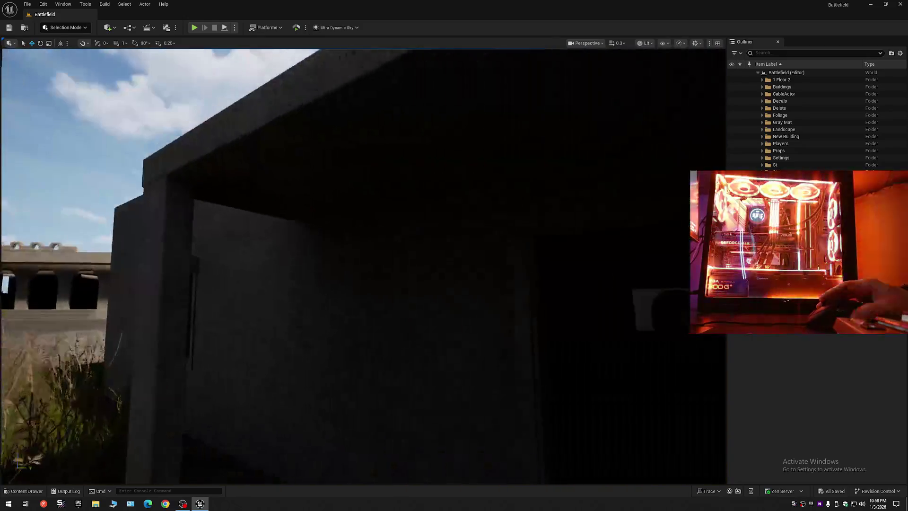
Jump the viewport between saved camera bookmarks 1 and 2
scroll(363, 264, up, 2)
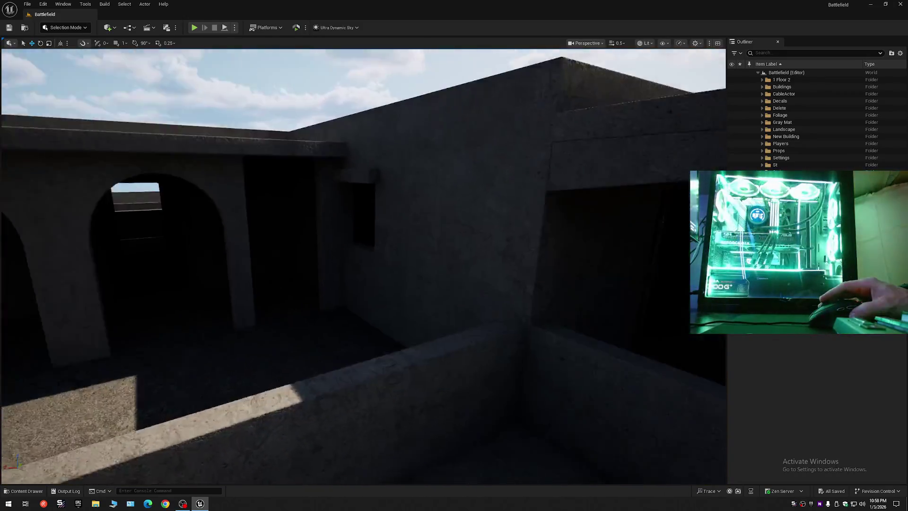
scroll(363, 265, down, 2)
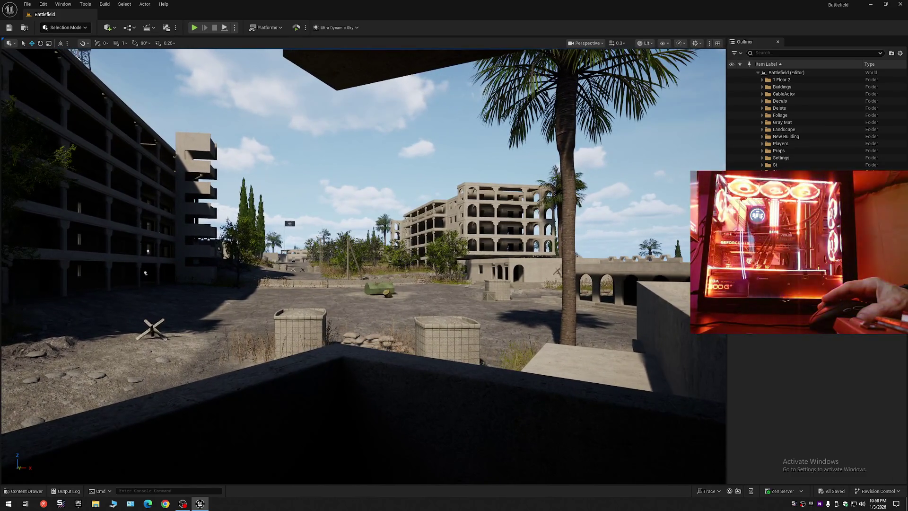
key(1)
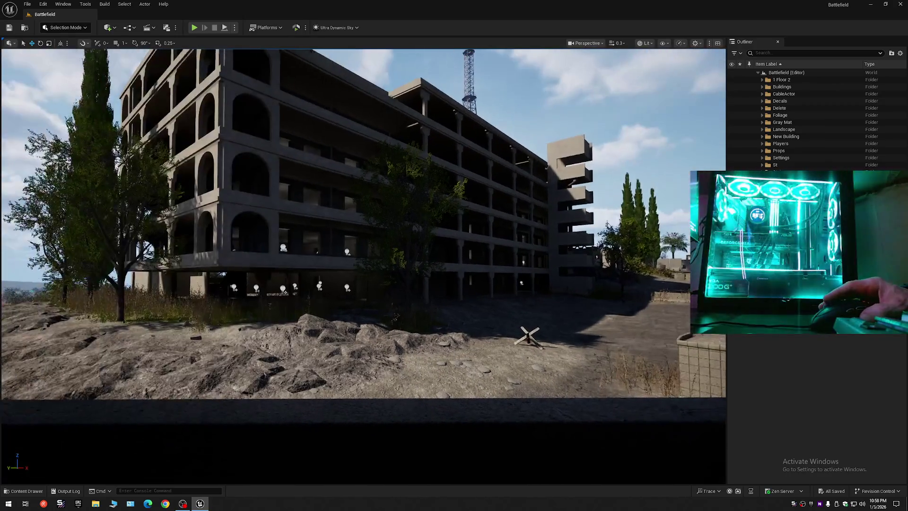
key(2)
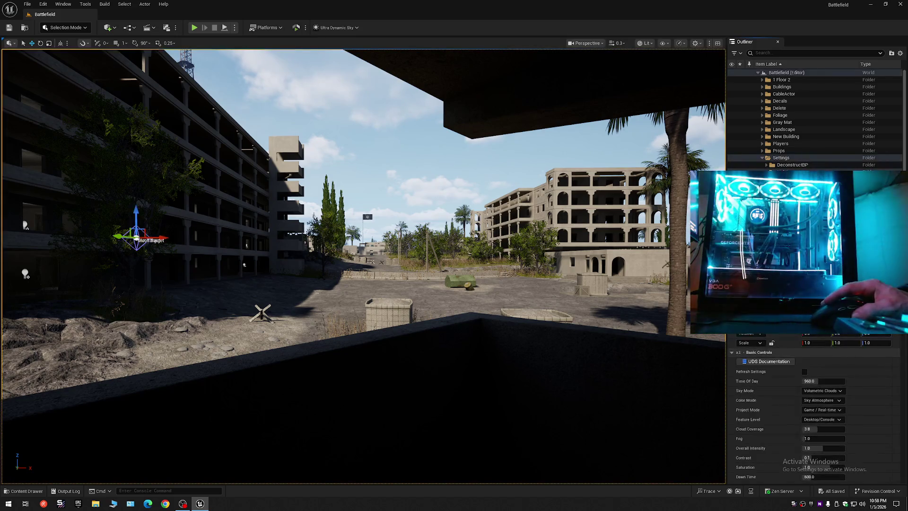
Drag the sky's Time Of Day up toward 1747 and look around the sunset-lit ledge
click(823, 381)
drag(823, 380, 833, 381)
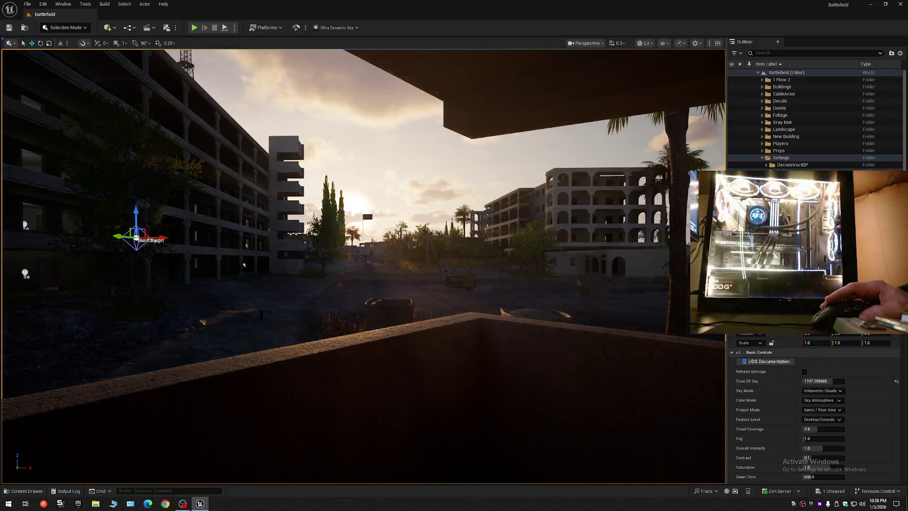
mouse_move(363, 264)
mouse_down()
mouse_move(388, 255)
mouse_move(369, 263)
mouse_move(386, 257)
mouse_move(386, 268)
mouse_up()
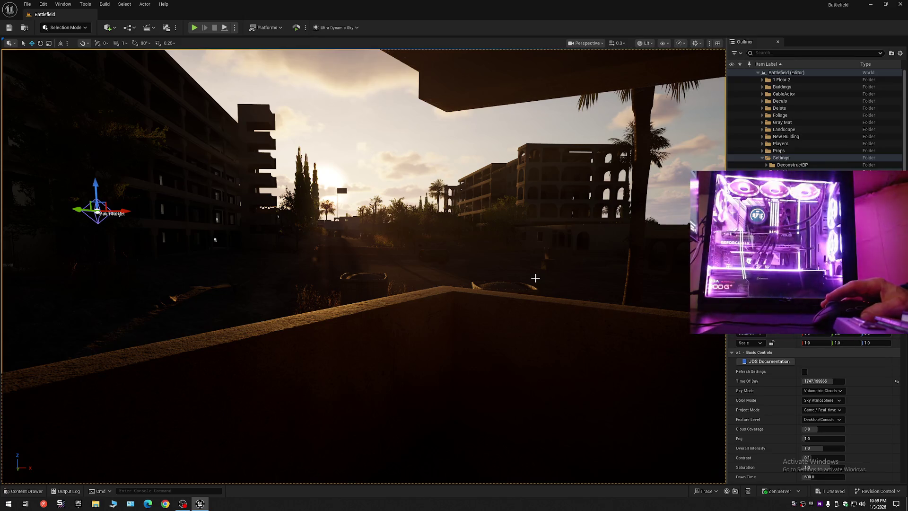
drag(535, 278, 535, 239)
mouse_move(363, 265)
mouse_down()
mouse_move(423, 257)
mouse_move(424, 243)
mouse_up()
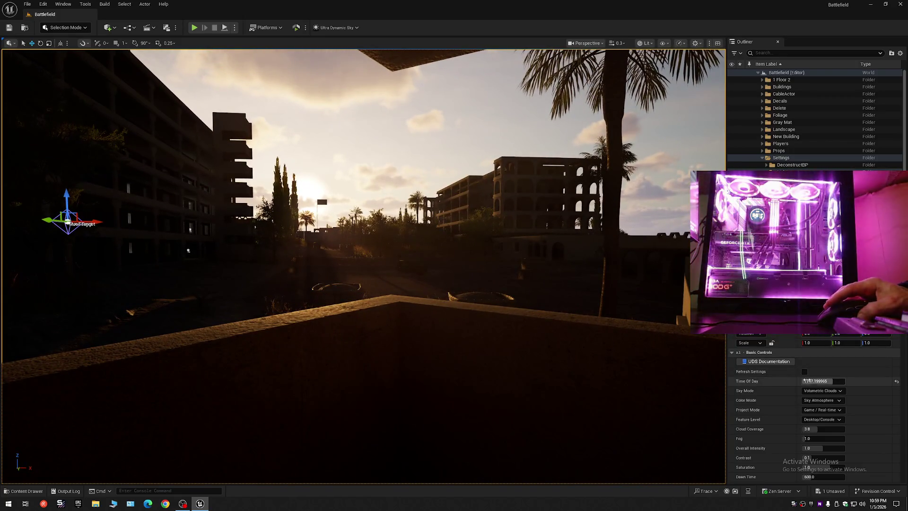
click(804, 372)
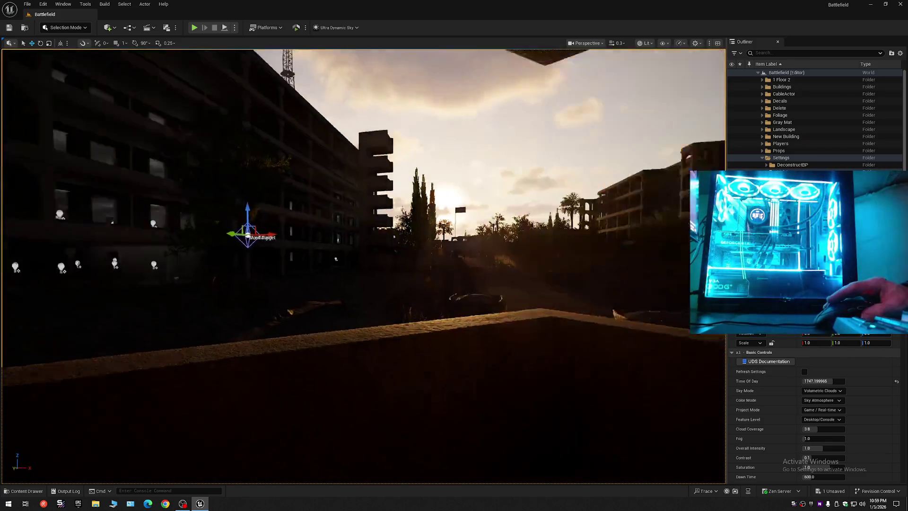
mouse_move(196, 255)
mouse_down()
mouse_move(227, 256)
mouse_move(197, 252)
mouse_up()
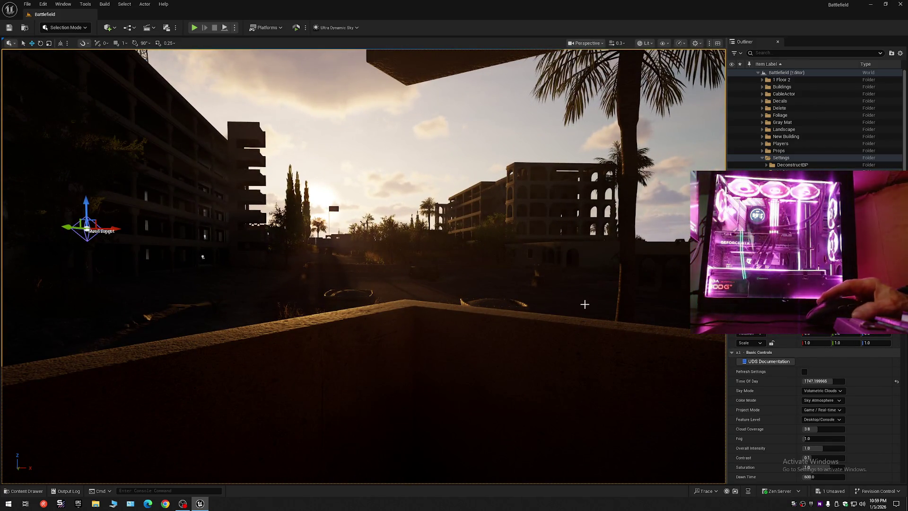
Change the Time Of Day value to 1740.0
click(817, 381)
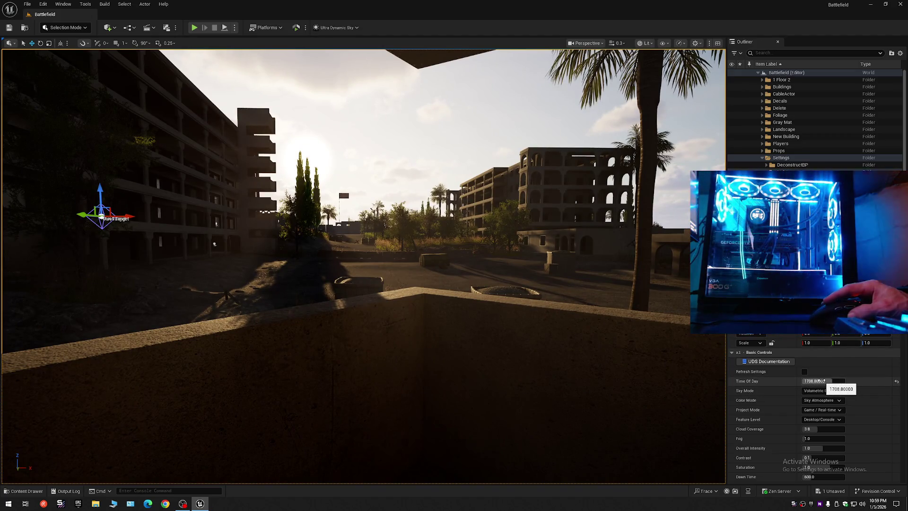
click(812, 381)
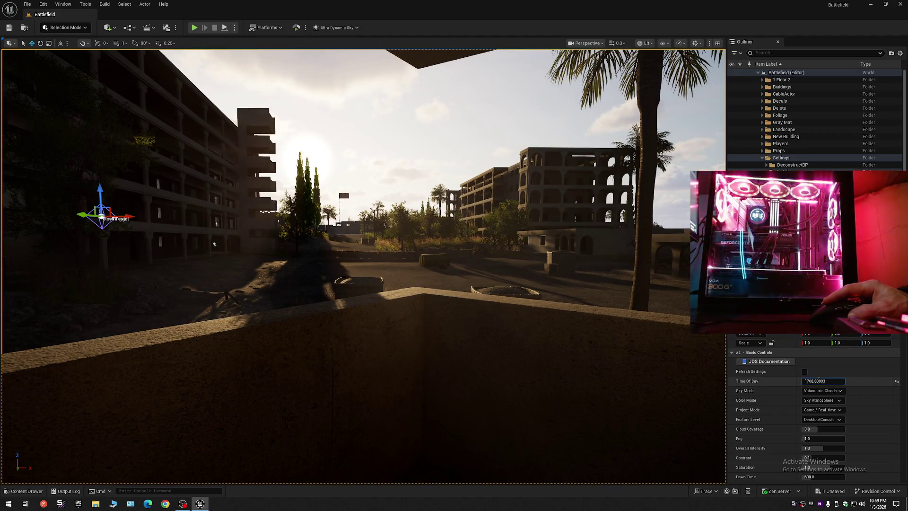
drag(813, 382, 834, 379)
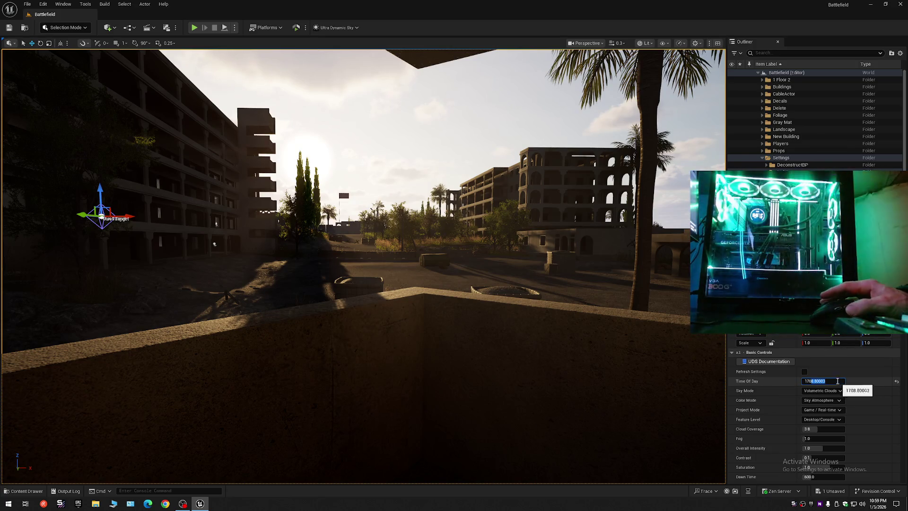
key(BackSpace)
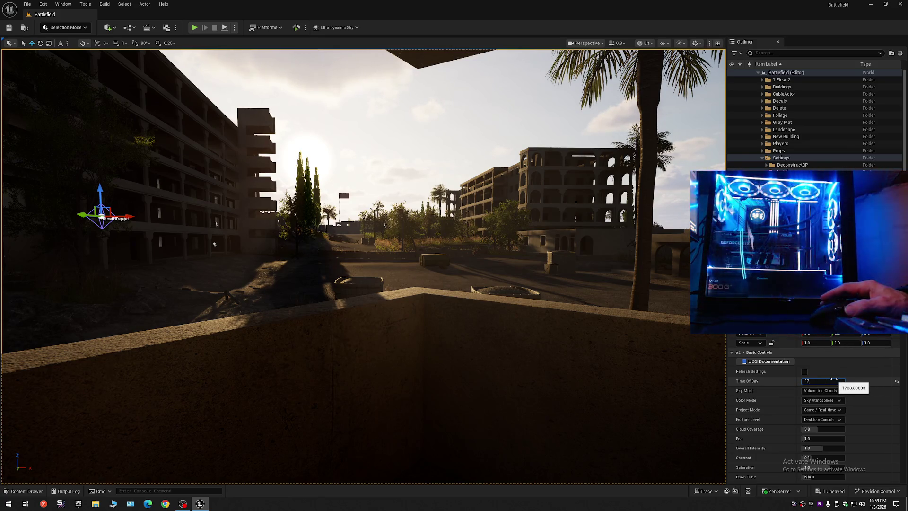
text(40)
key(Return)
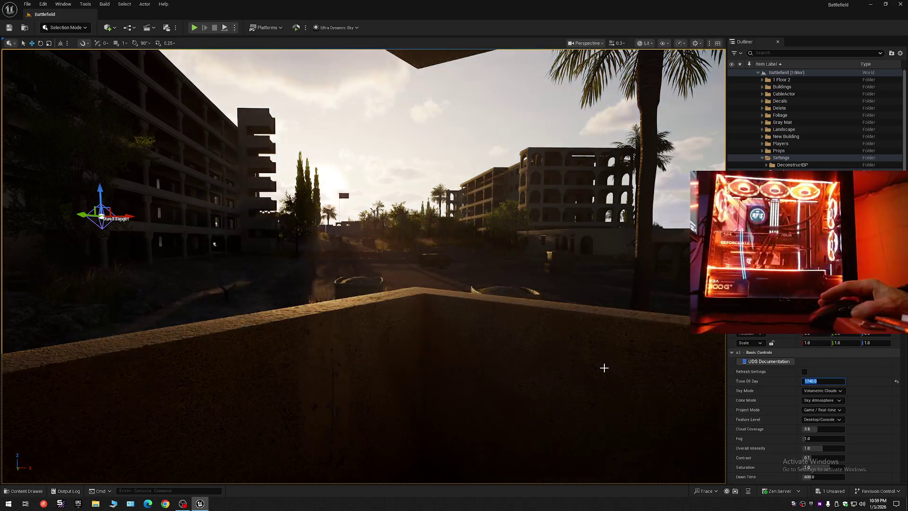
Set Time Of Day to 1746.0 and turn to view the sunlit buildings
mouse_move(474, 296)
mouse_down()
mouse_move(449, 297)
mouse_move(520, 297)
mouse_move(504, 285)
mouse_move(484, 309)
mouse_move(466, 302)
mouse_up()
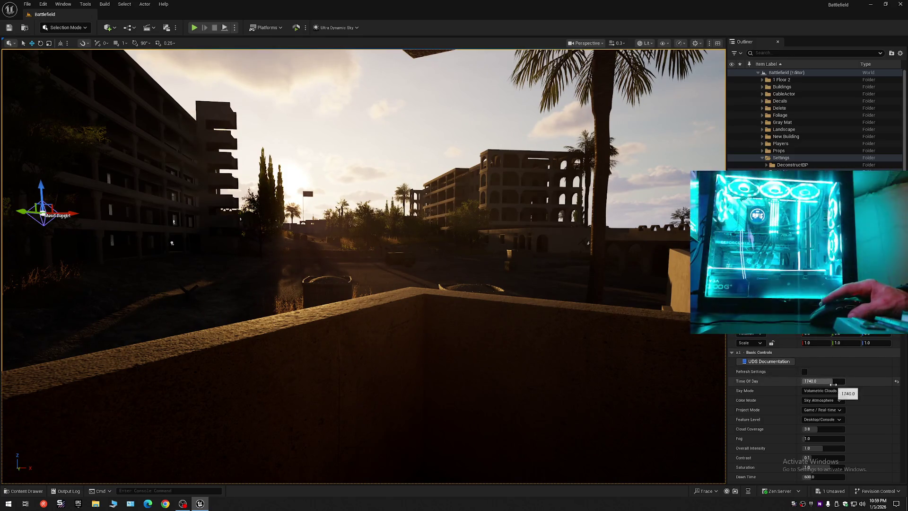
click(834, 381)
drag(811, 382, 838, 381)
text(1746)
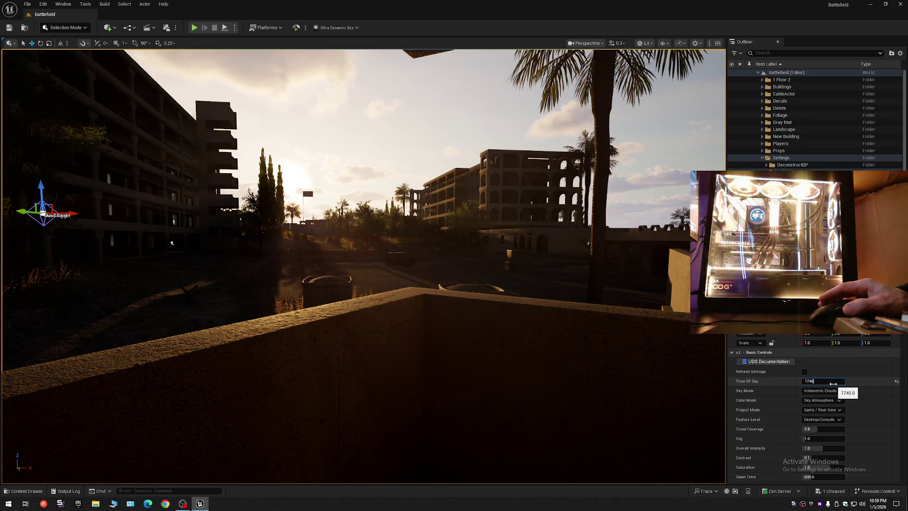
key(Return)
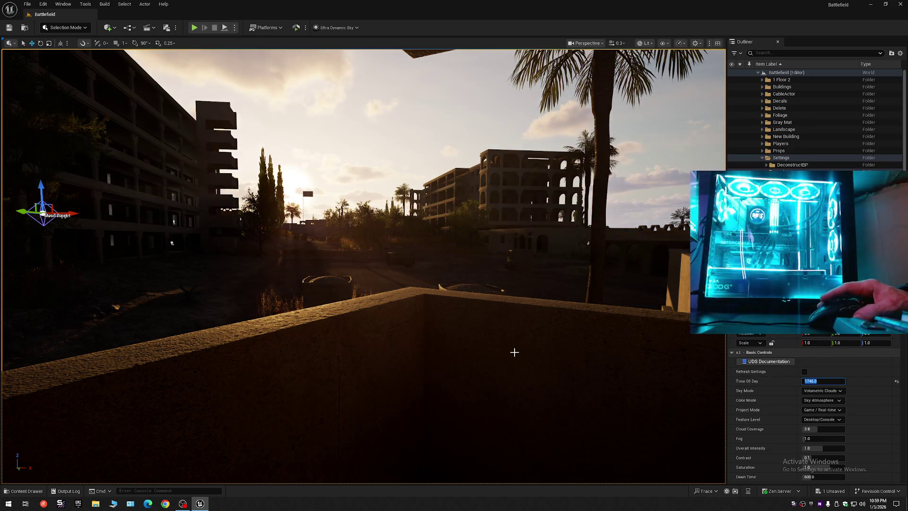
mouse_move(515, 352)
mouse_down()
mouse_move(374, 354)
mouse_move(406, 347)
mouse_move(388, 346)
mouse_move(513, 353)
mouse_up()
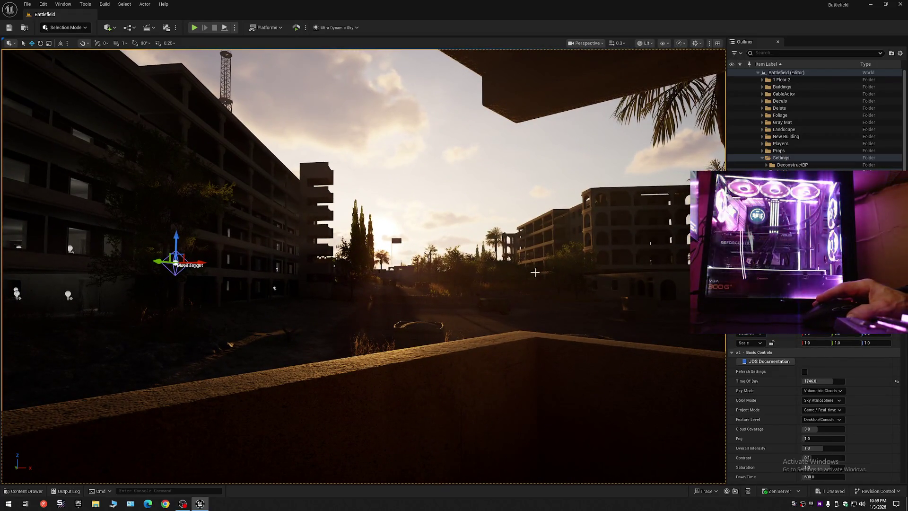
key(Escape)
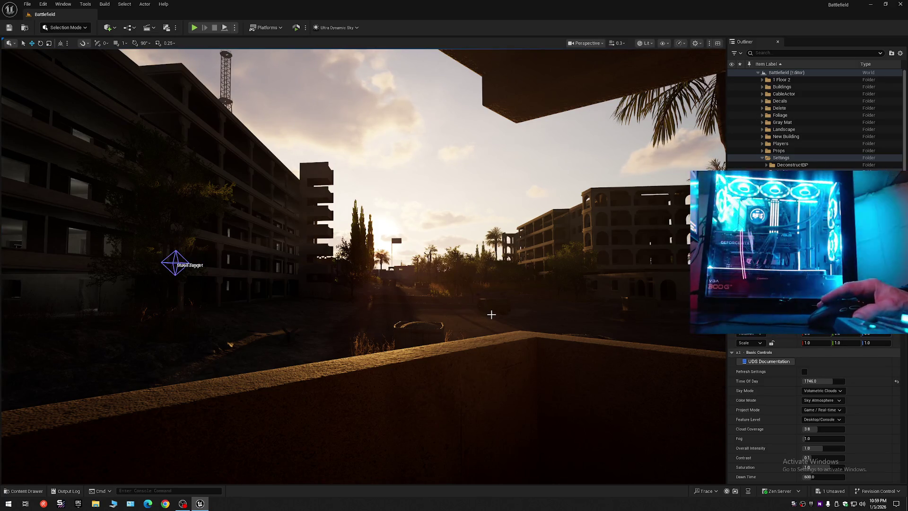
mouse_move(491, 314)
mouse_down()
mouse_move(440, 316)
mouse_move(491, 315)
mouse_up()
key(g)
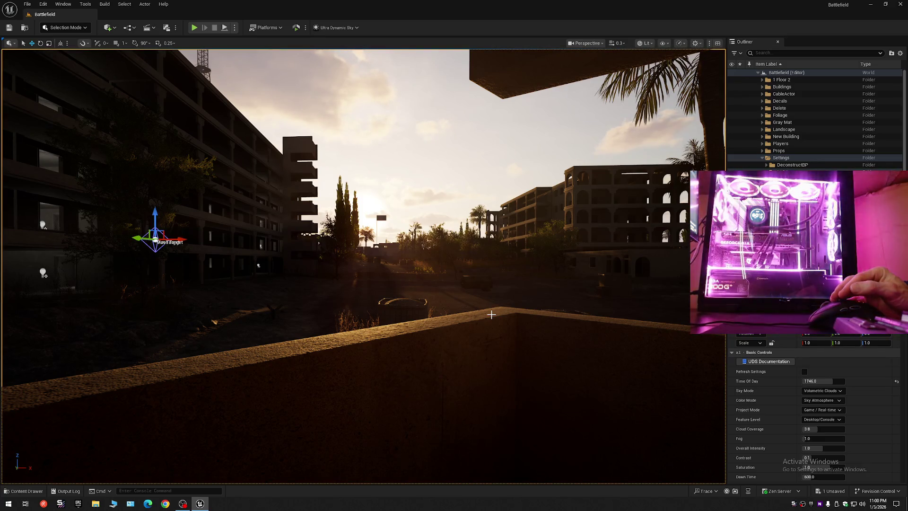
key(g)
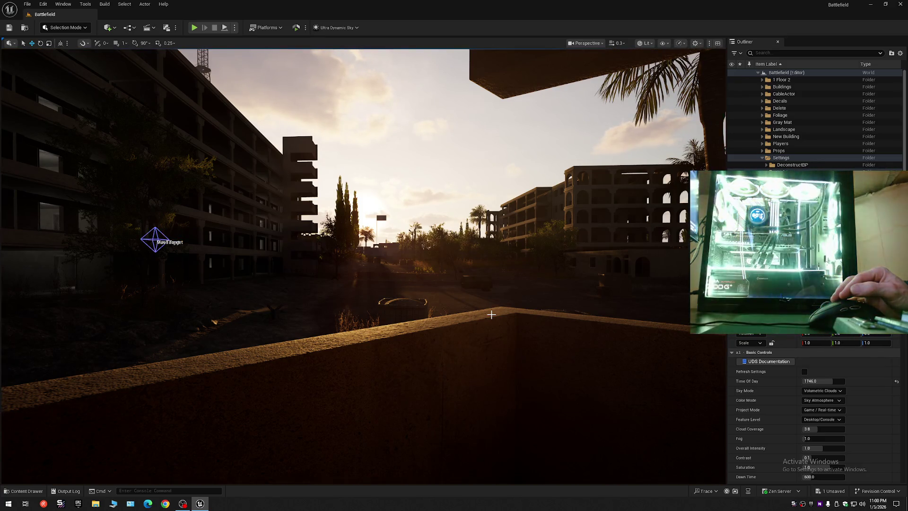
key(g)
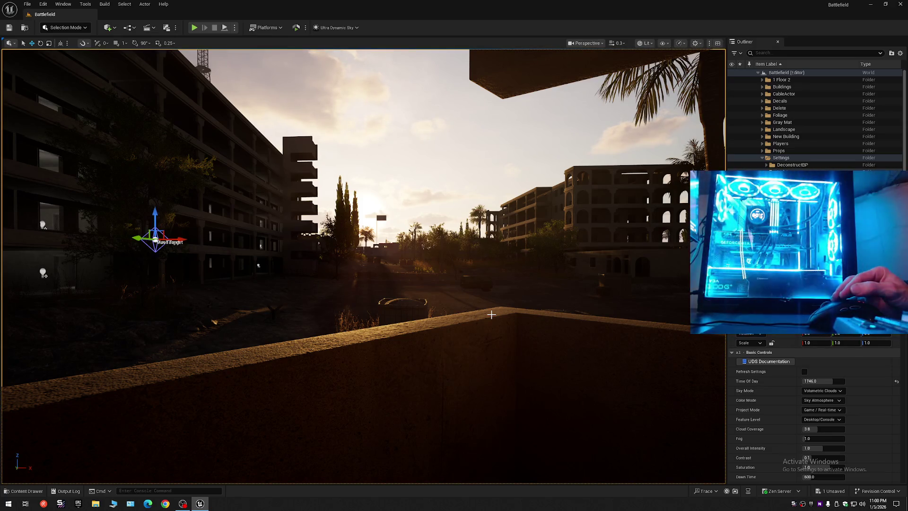
key(g)
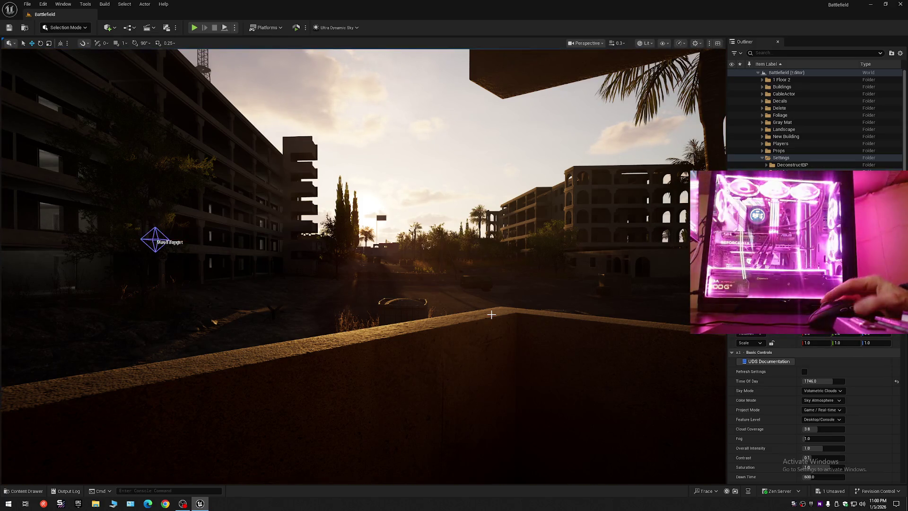
key(g)
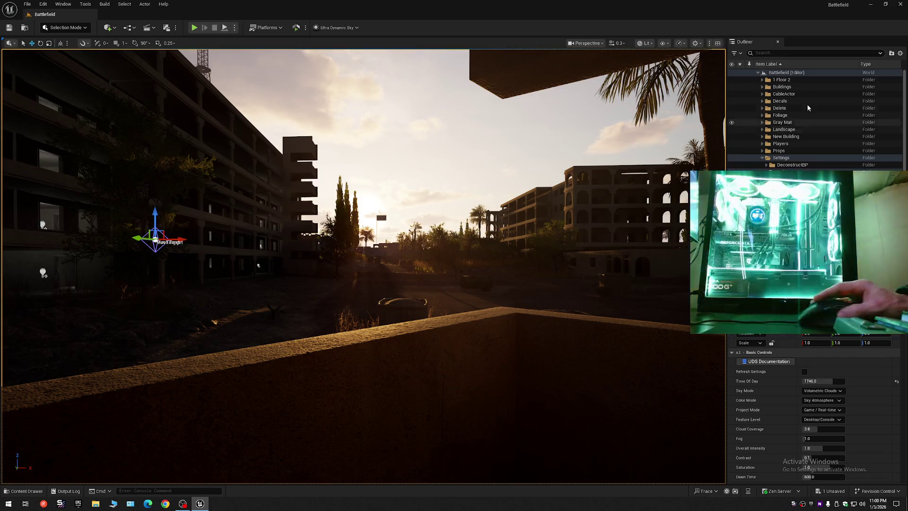
Collapse and re-expand the Battlefield level's folders in the Outliner
click(901, 53)
click(832, 89)
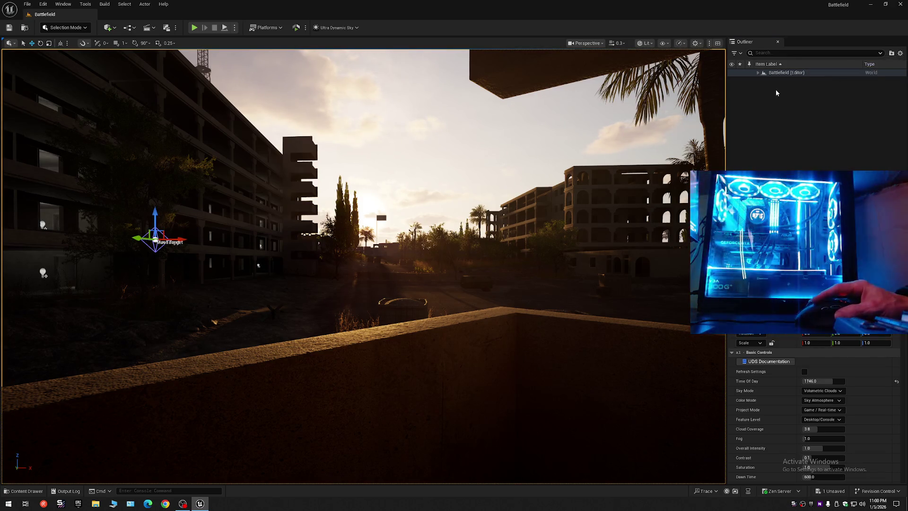
click(775, 90)
click(759, 72)
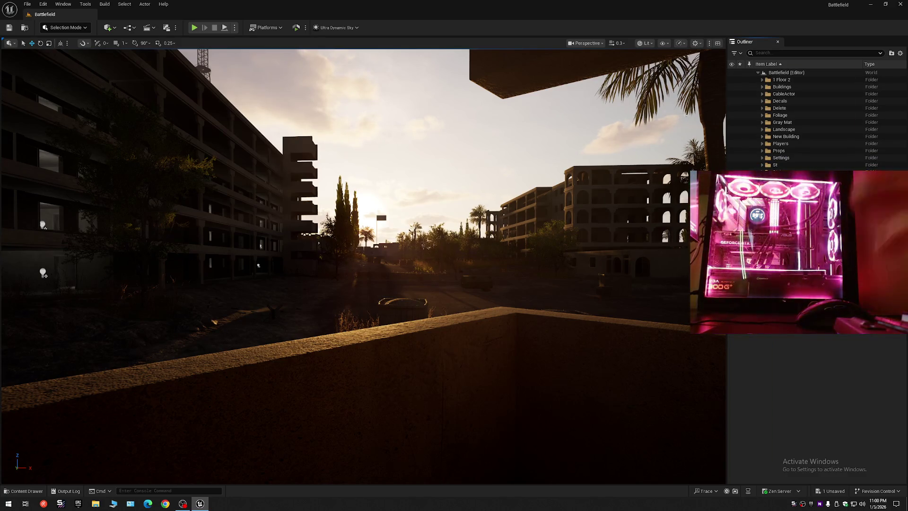
Toggle F11 fullscreen on and off, then open the Content Drawer and File Explorer on This PC
key(F11)
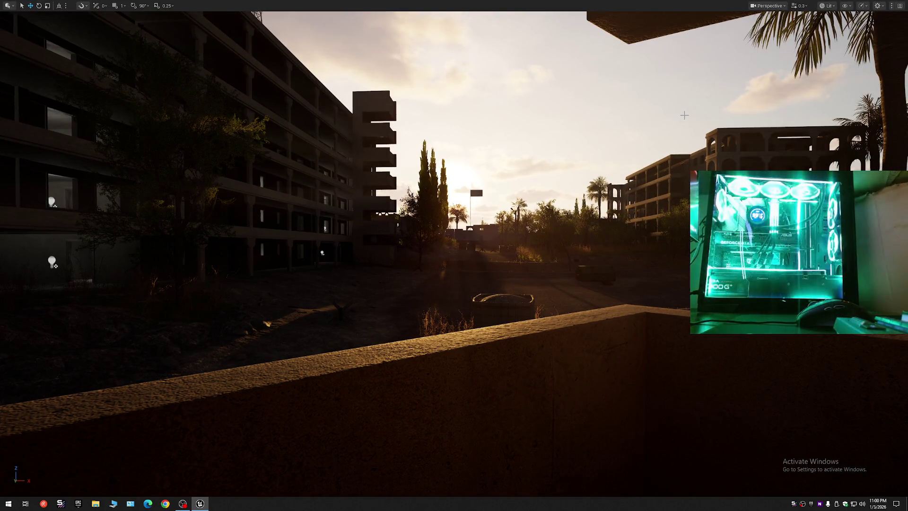
key(F11)
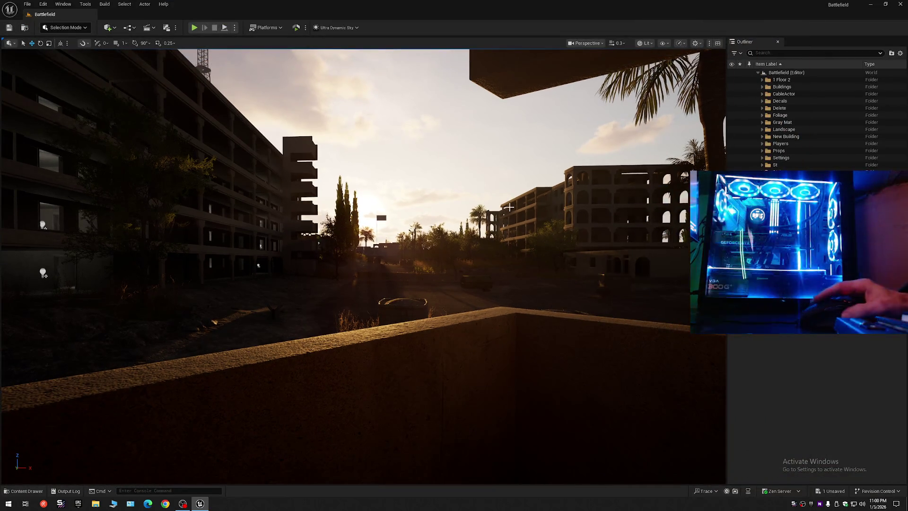
click(23, 491)
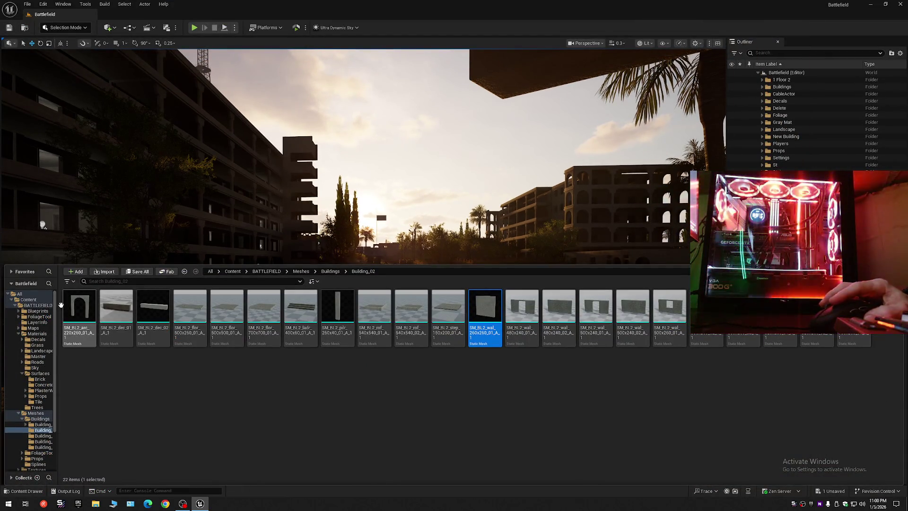
click(116, 506)
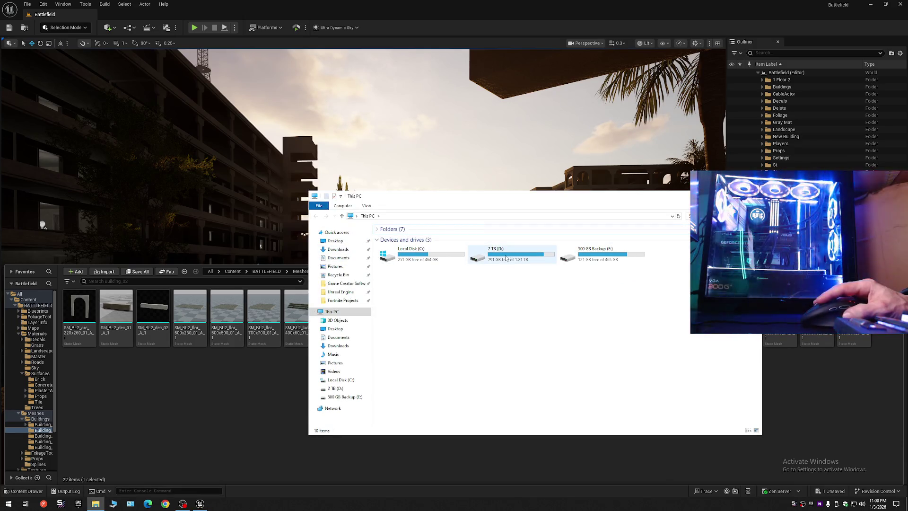
In D:\Unreal Engine\BackUps\Project Backups, create a new folder named after the existing Battlefield backup
click(340, 291)
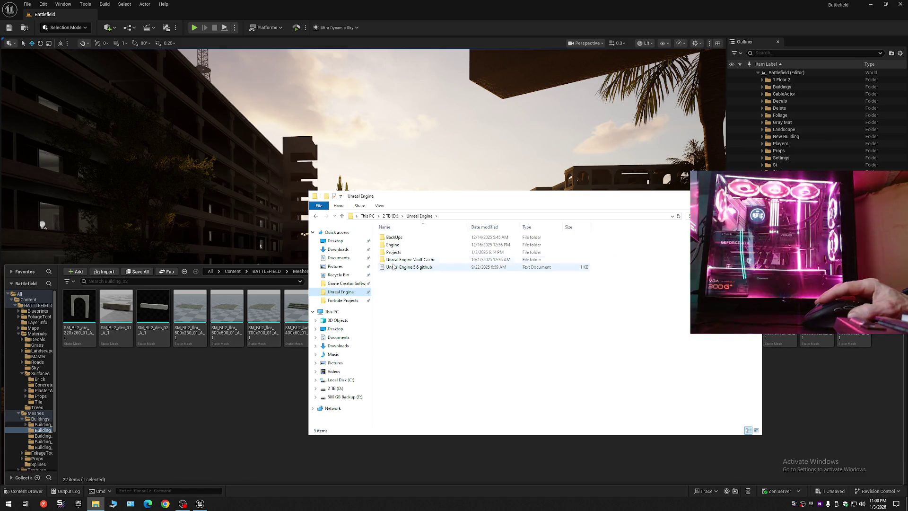
double_click(395, 237)
double_click(400, 244)
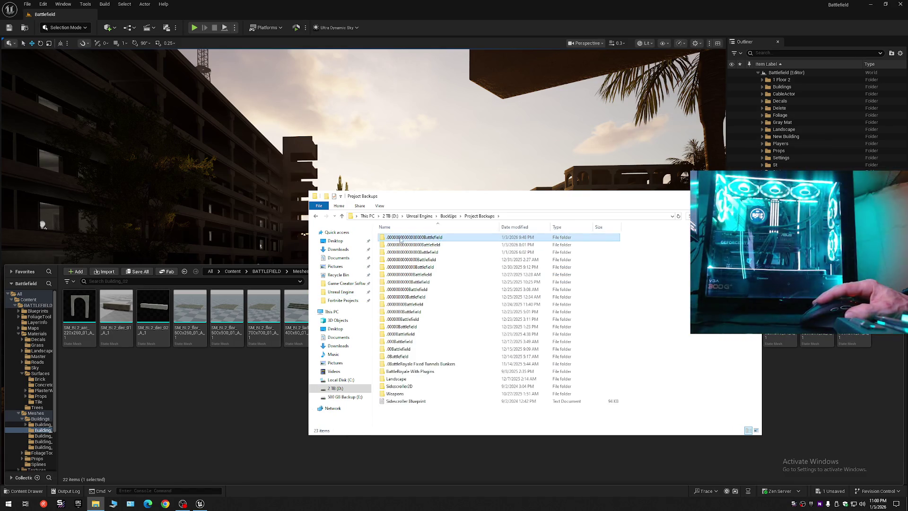
right_click(415, 237)
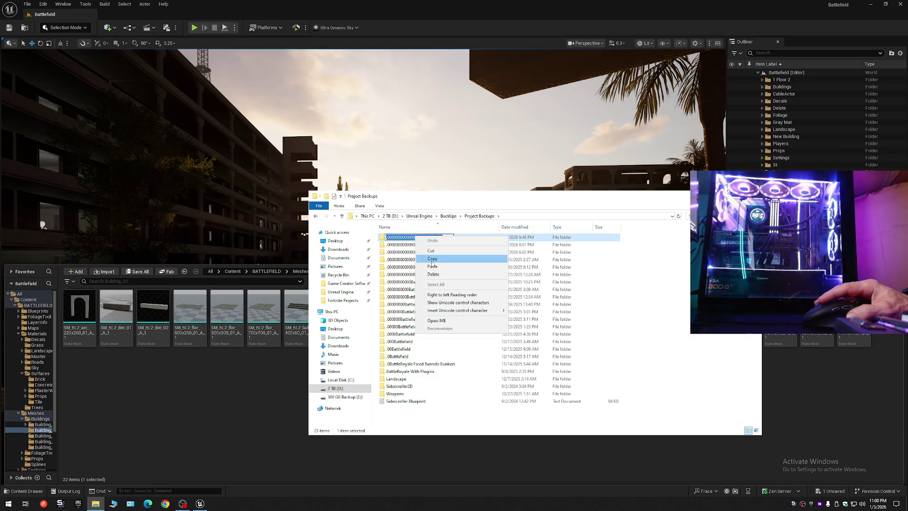
click(670, 325)
click(670, 325)
right_click(668, 364)
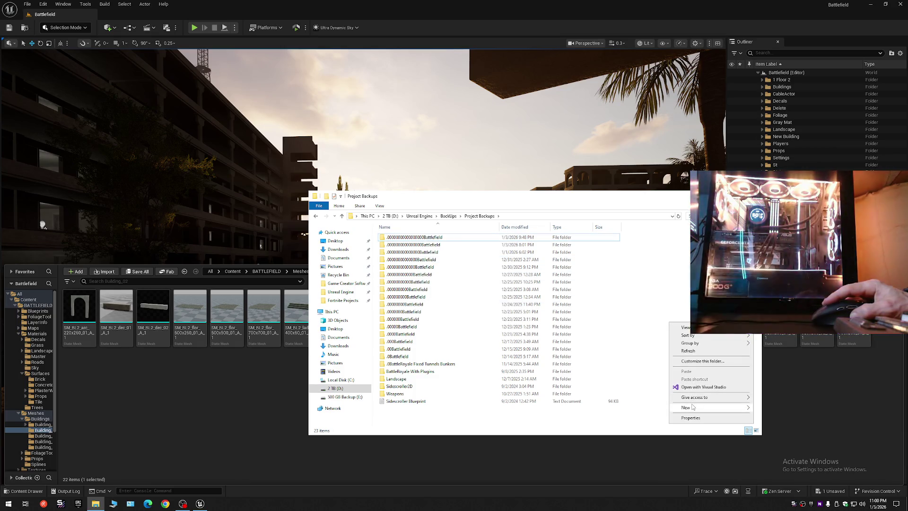
mouse_move(694, 407)
click(771, 407)
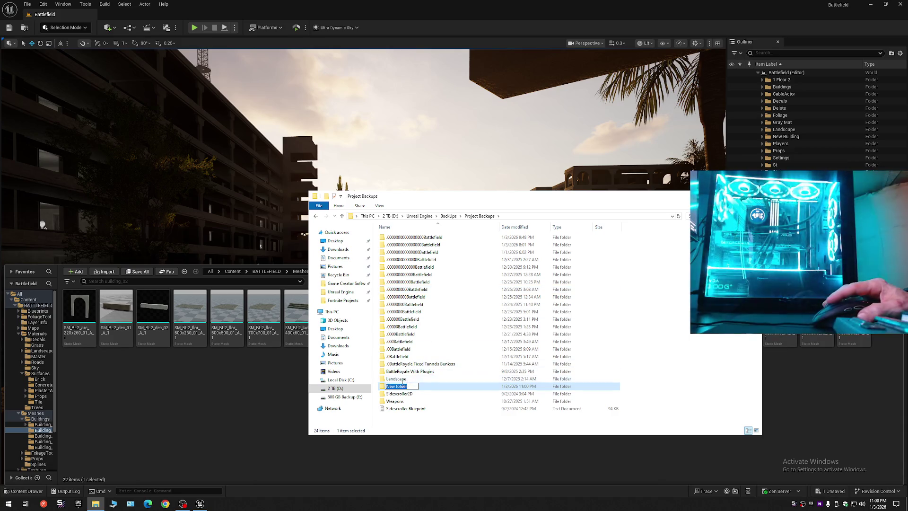
right_click(402, 385)
click(418, 414)
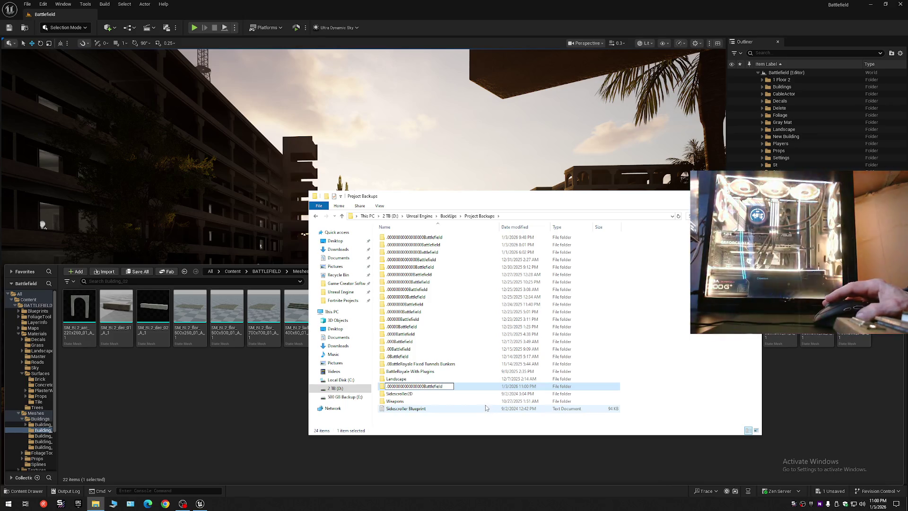
key(Return)
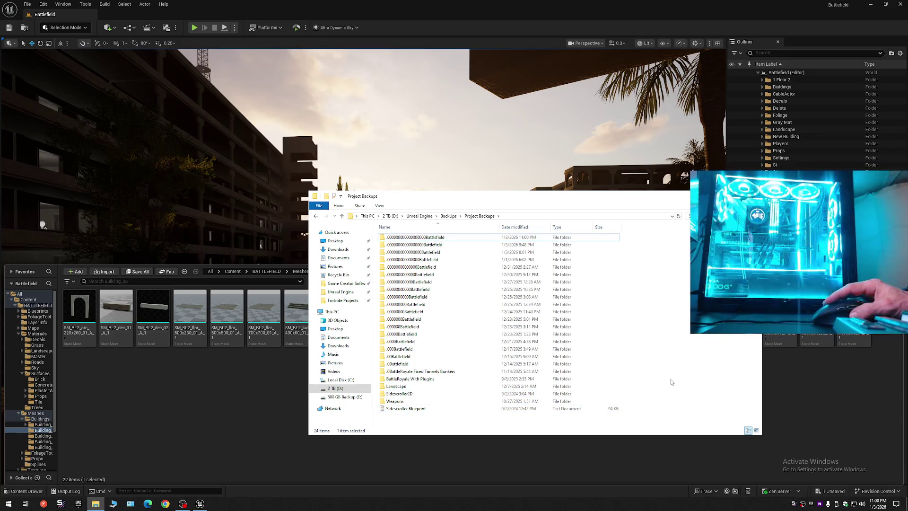
Copy the Battlefield project folder from BackUps\Projects
key(alt+Up)
key(alt+Up)
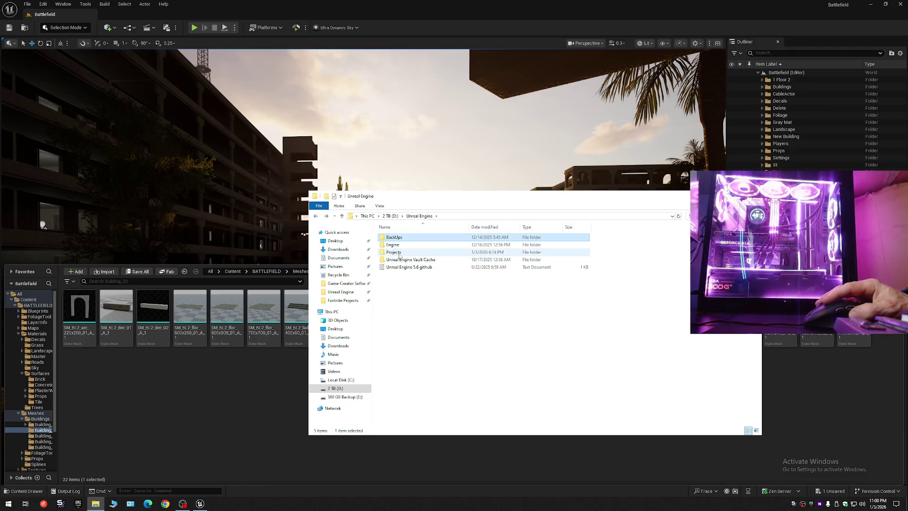
double_click(398, 245)
click(398, 239)
right_click(398, 240)
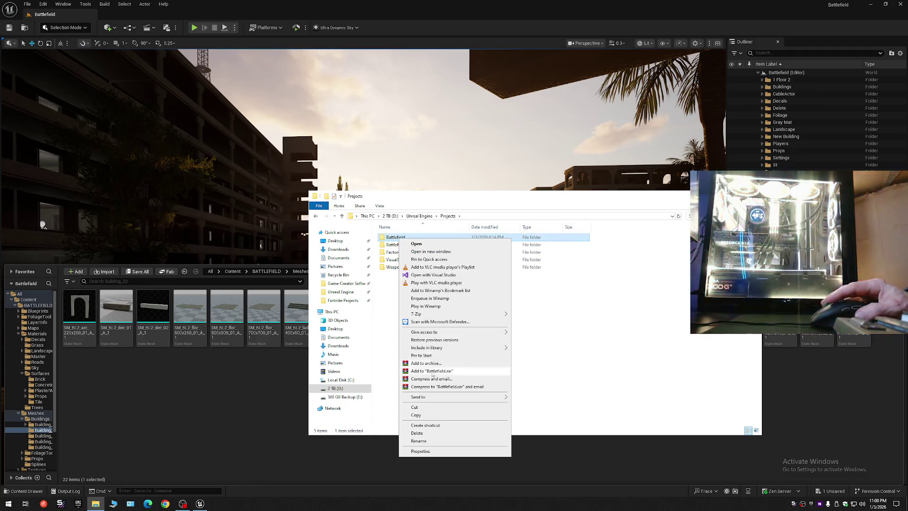
click(412, 417)
Paste the Battlefield project into the new backup folder in Project Backups
key(alt+Up)
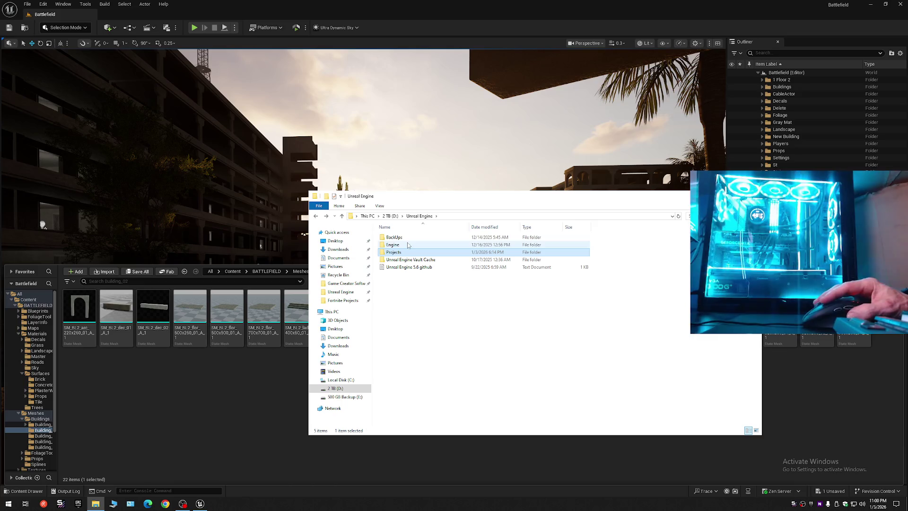
double_click(402, 237)
click(404, 245)
double_click(402, 244)
double_click(418, 238)
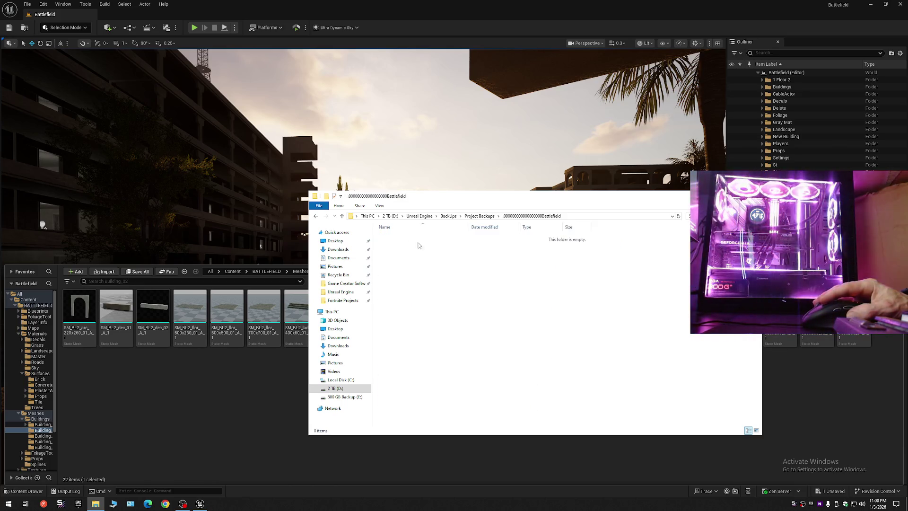
right_click(492, 273)
click(520, 324)
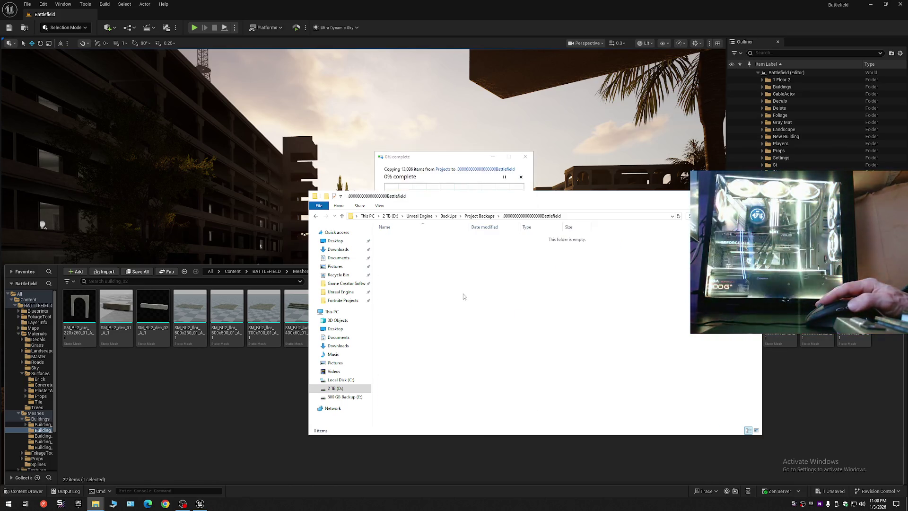
Select the older backup folders, minimize File Explorer and return to the editor
key(alt+Up)
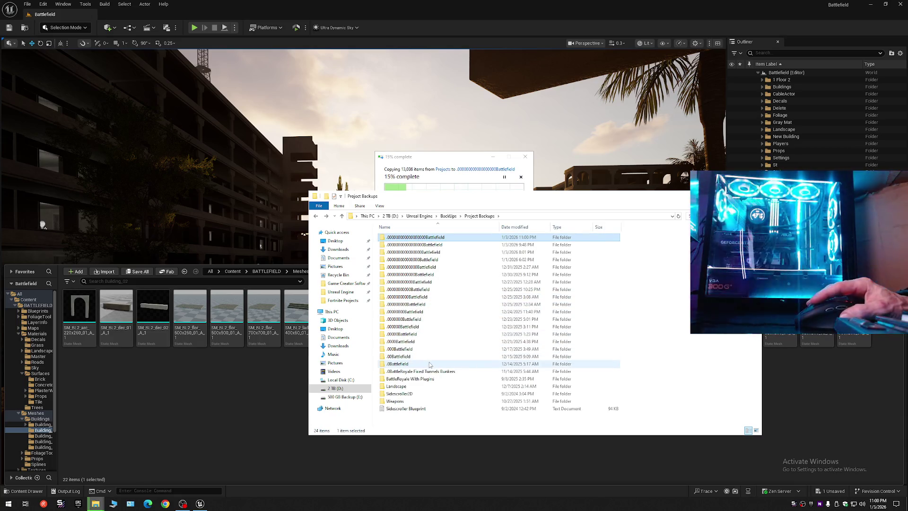
mouse_move(429, 363)
mouse_down()
mouse_move(390, 277)
mouse_move(391, 235)
mouse_up()
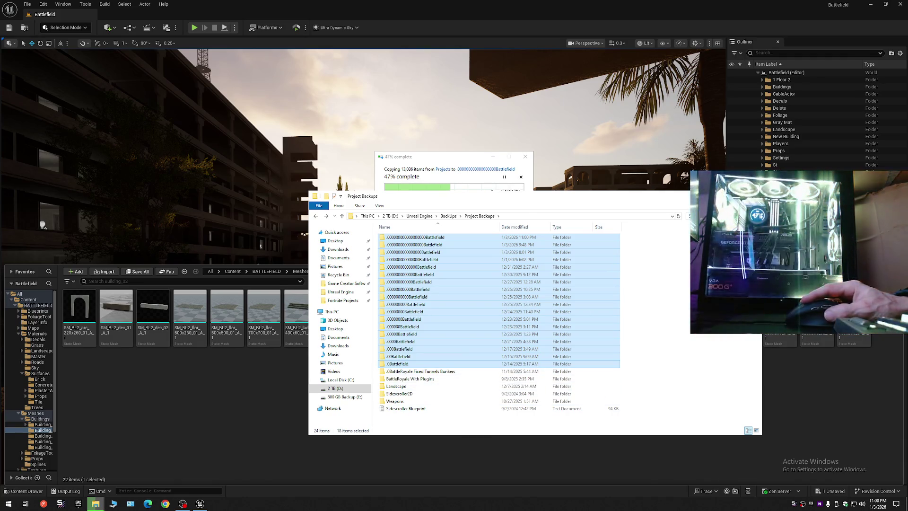
click(707, 196)
click(458, 416)
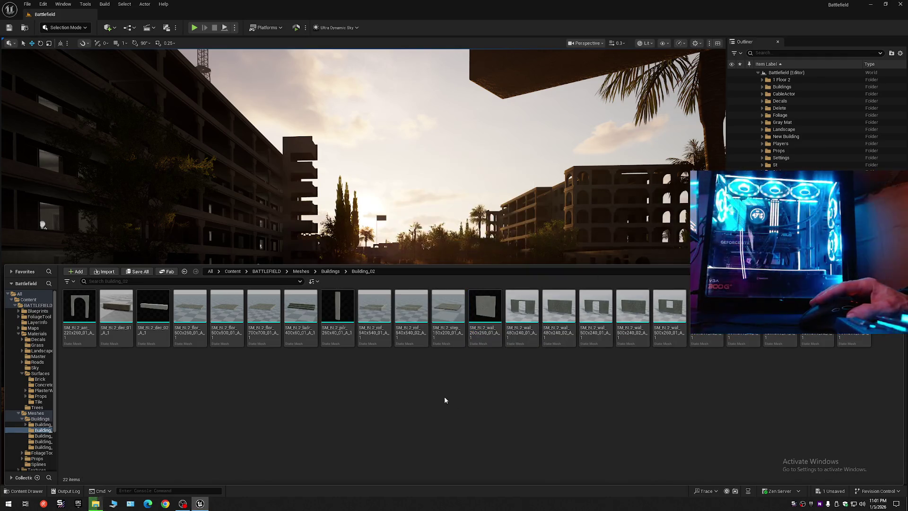
Close the Content Drawer, minimize the recorder, check copy progress, and go fullscreen with F11
click(902, 54)
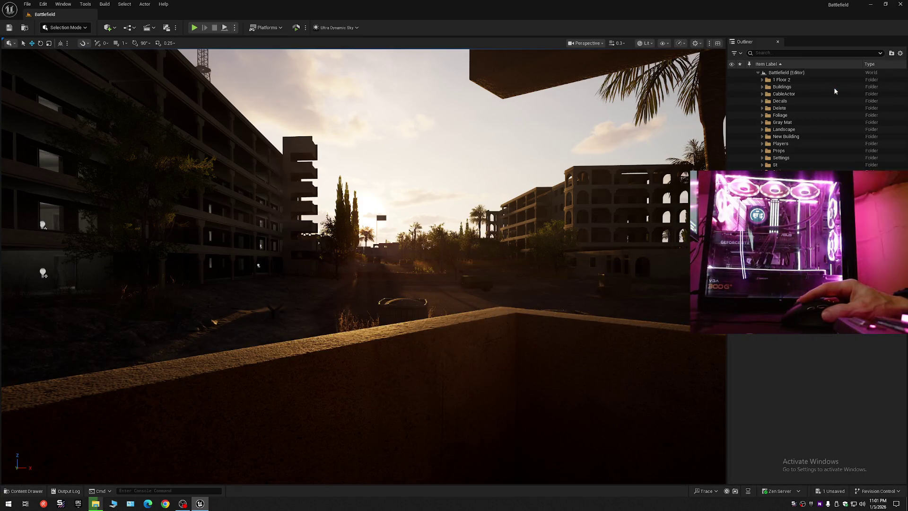
click(184, 504)
click(191, 505)
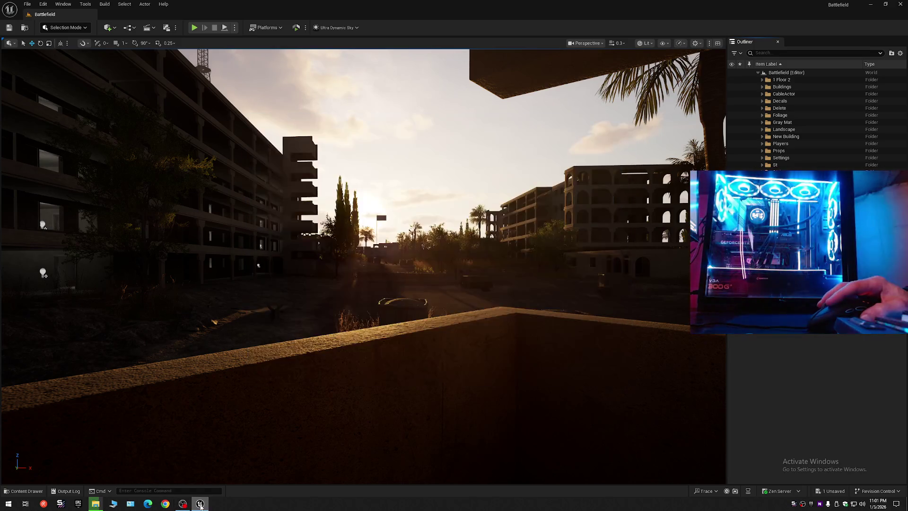
mouse_move(95, 503)
click(104, 481)
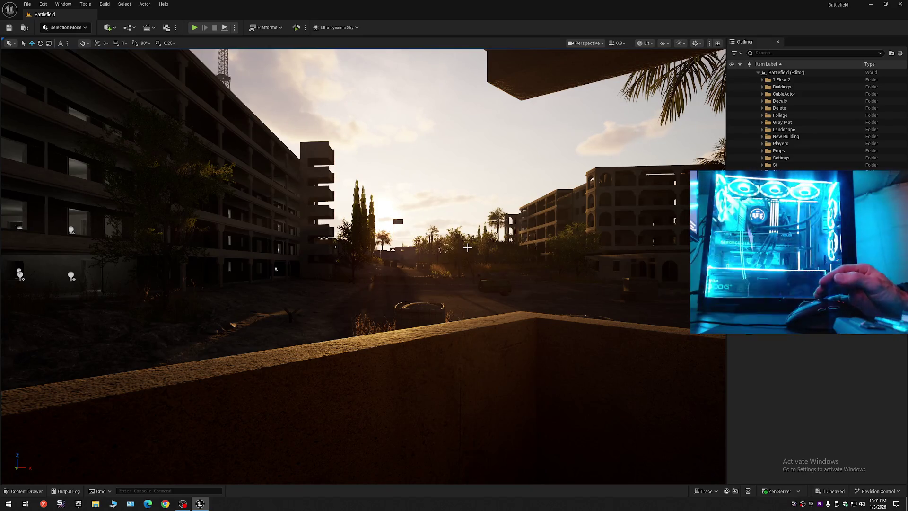
key(F11)
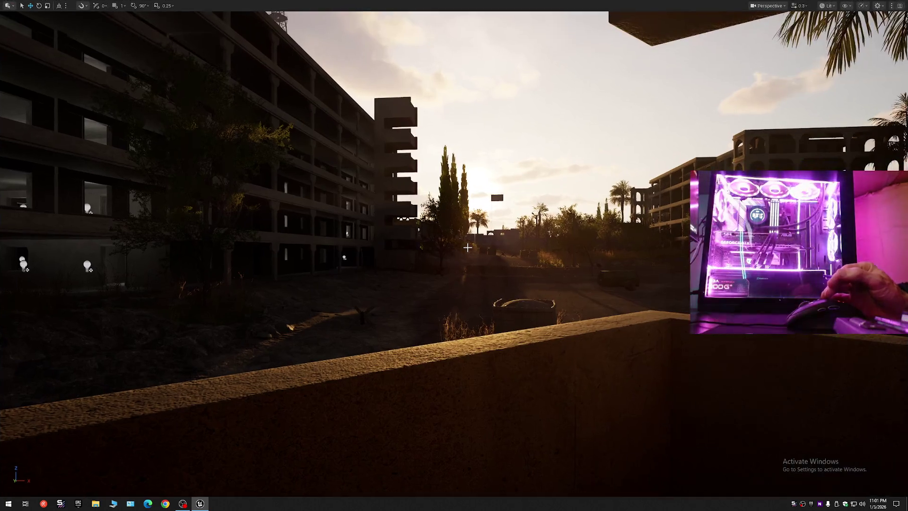
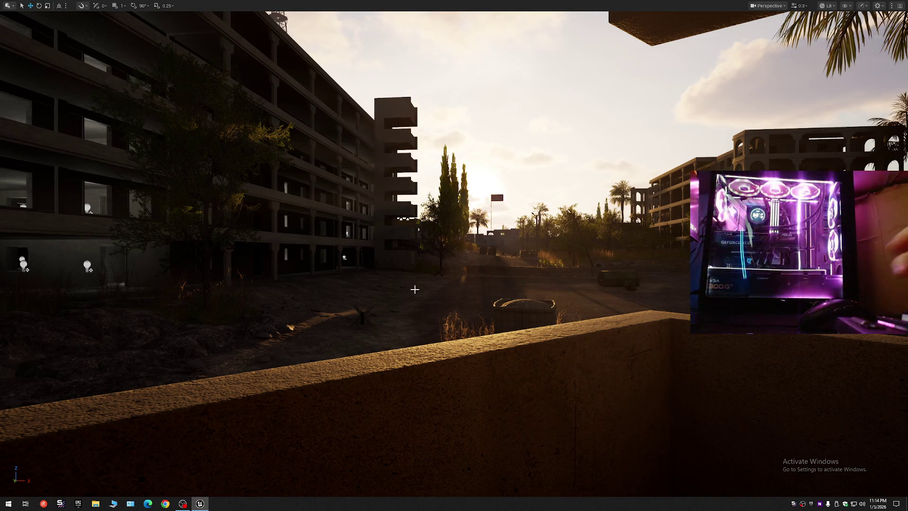
Exit the immersive full-screen viewport and fly past the ruined wall, adjusting camera speed
key(F11)
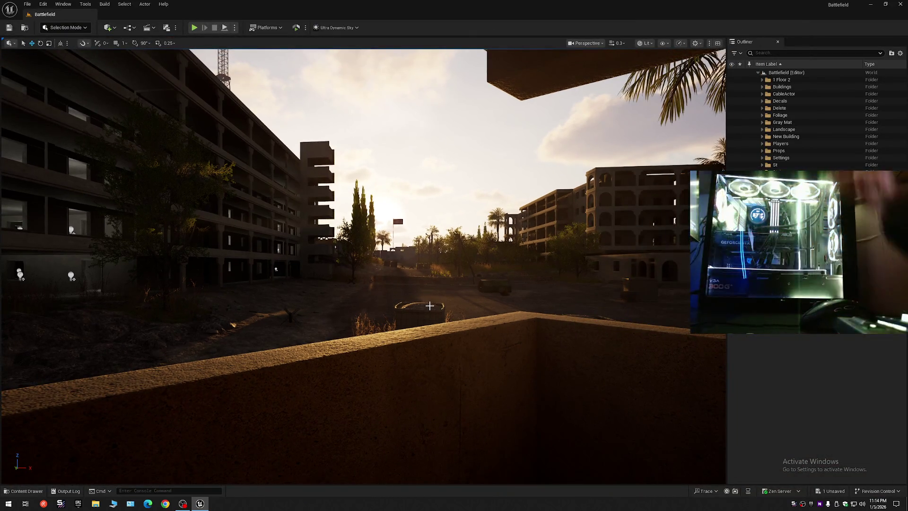
mouse_move(439, 337)
mouse_down()
mouse_move(331, 326)
mouse_move(444, 293)
mouse_move(331, 283)
mouse_move(449, 265)
mouse_move(218, 153)
mouse_move(252, 163)
mouse_move(333, 355)
mouse_move(446, 349)
mouse_move(581, 411)
mouse_move(77, 95)
mouse_move(493, 140)
mouse_move(441, 149)
mouse_move(434, 213)
mouse_move(326, 222)
mouse_move(256, 213)
mouse_move(257, 202)
mouse_move(337, 204)
mouse_move(345, 217)
mouse_move(293, 227)
mouse_move(331, 232)
mouse_move(265, 227)
mouse_move(303, 228)
mouse_up()
scroll(379, 275, up, 2)
scroll(313, 232, down, 1)
scroll(272, 230, down, 1)
scroll(286, 227, down, 3)
scroll(286, 228, up, 2)
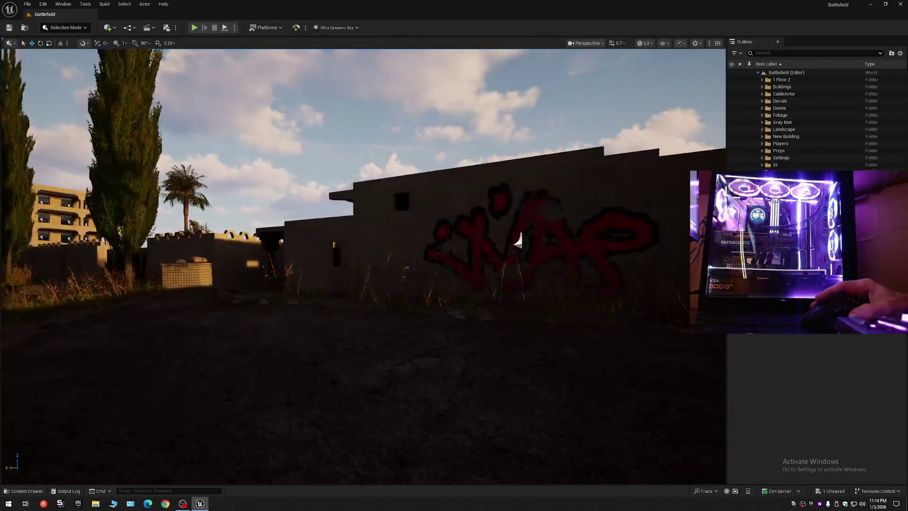
Turn toward the road between buildings and keep flying through the ruined town
mouse_move(525, 241)
mouse_down()
mouse_move(359, 245)
mouse_move(515, 186)
mouse_move(513, 150)
mouse_move(506, 152)
mouse_move(535, 151)
mouse_move(421, 168)
mouse_move(400, 174)
mouse_move(625, 180)
mouse_move(726, 152)
mouse_move(548, 167)
mouse_move(432, 123)
mouse_move(417, 136)
mouse_move(345, 102)
mouse_move(392, 111)
mouse_move(476, 185)
mouse_move(463, 187)
mouse_move(521, 190)
mouse_up()
scroll(411, 246, down, 1)
scroll(369, 246, up, 2)
scroll(445, 218, down, 2)
scroll(506, 152, down, 1)
scroll(457, 175, up, 2)
scroll(676, 166, up, 1)
scroll(693, 156, down, 1)
scroll(558, 166, down, 2)
scroll(490, 146, up, 4)
scroll(377, 112, up, 1)
scroll(360, 104, down, 1)
scroll(383, 108, up, 2)
scroll(450, 161, down, 2)
scroll(470, 186, down, 1)
scroll(501, 189, down, 1)
scroll(506, 189, down, 1)
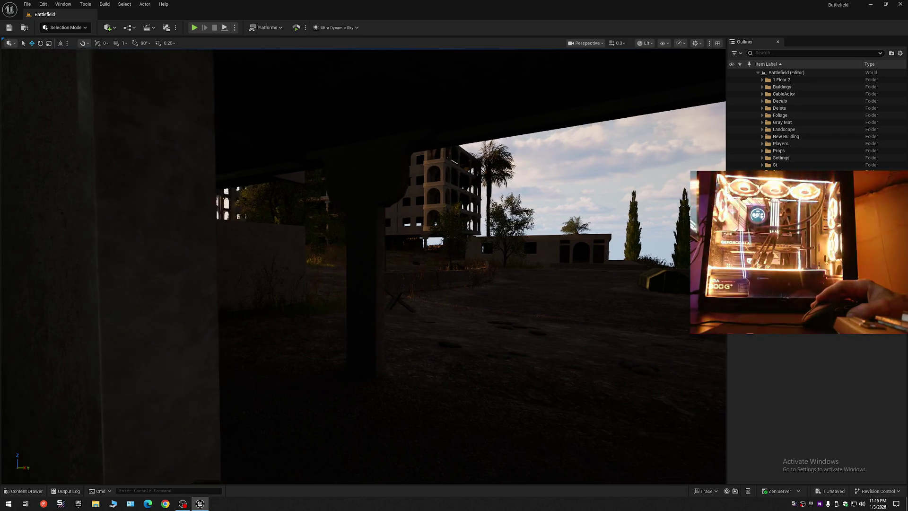
scroll(363, 265, up, 2)
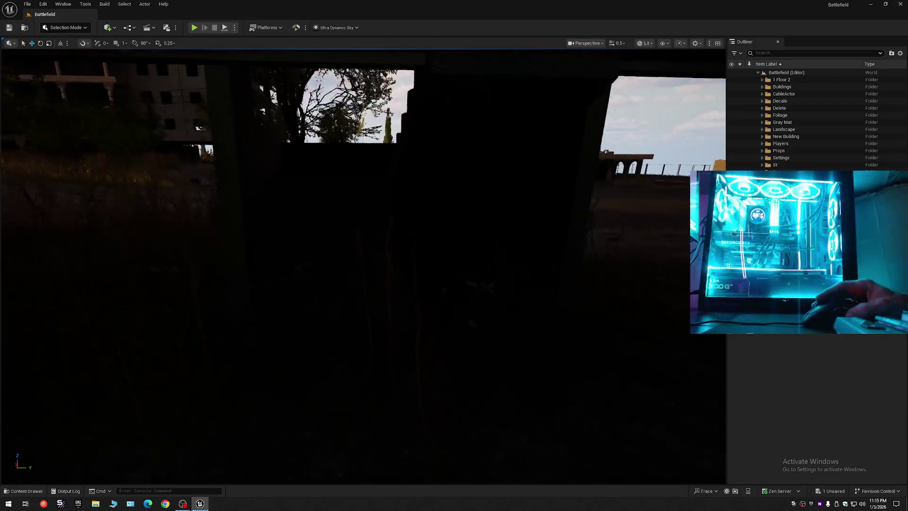
Apply a different Viewport Scalability quality level from the Performance dropdown
click(681, 45)
mouse_move(695, 86)
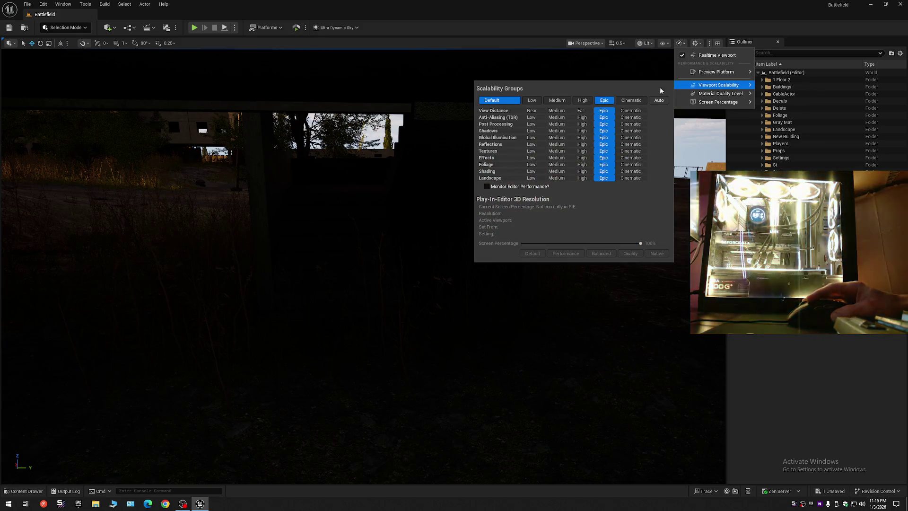
click(531, 131)
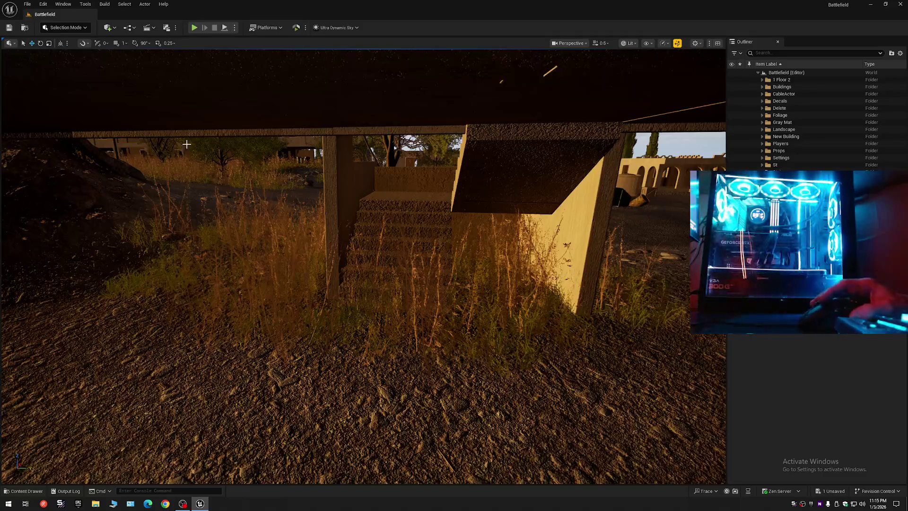
click(61, 30)
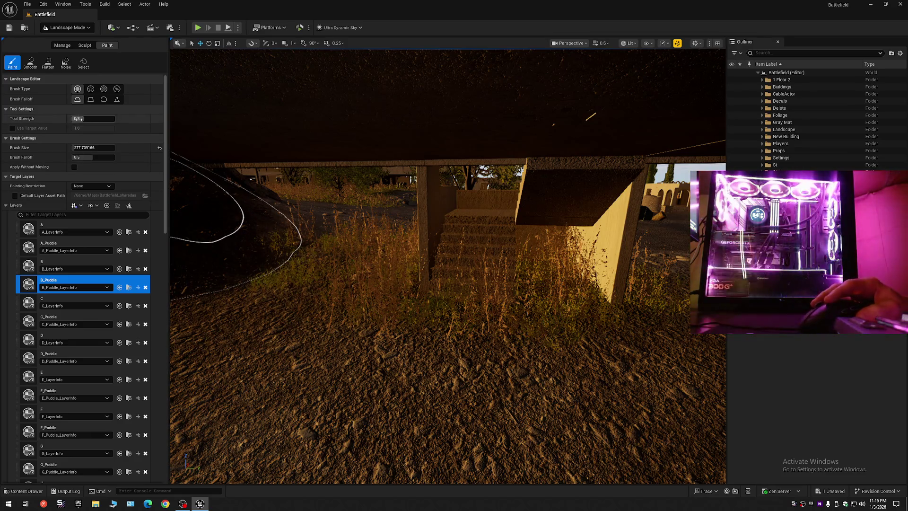
Switch to Foliage Mode with Shift+3 and turn the view from the stairs to the wall
key(shift+3)
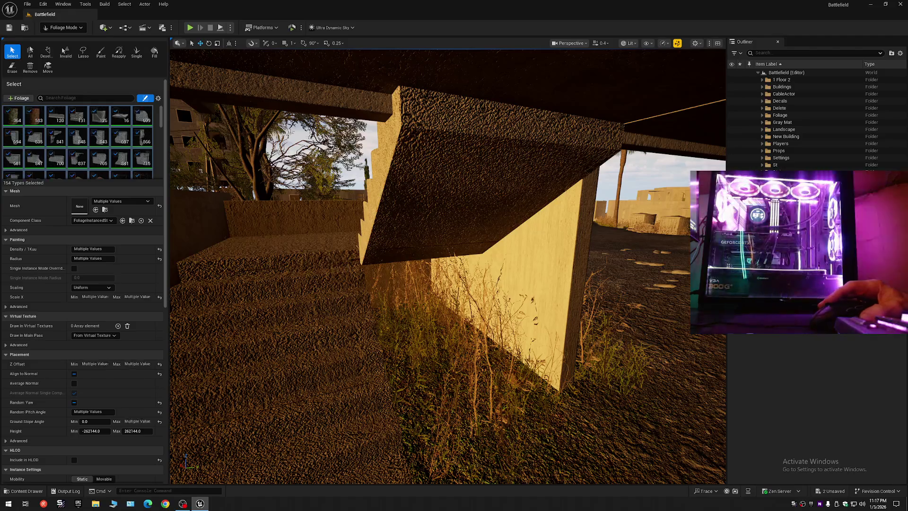
scroll(448, 266, down, 1)
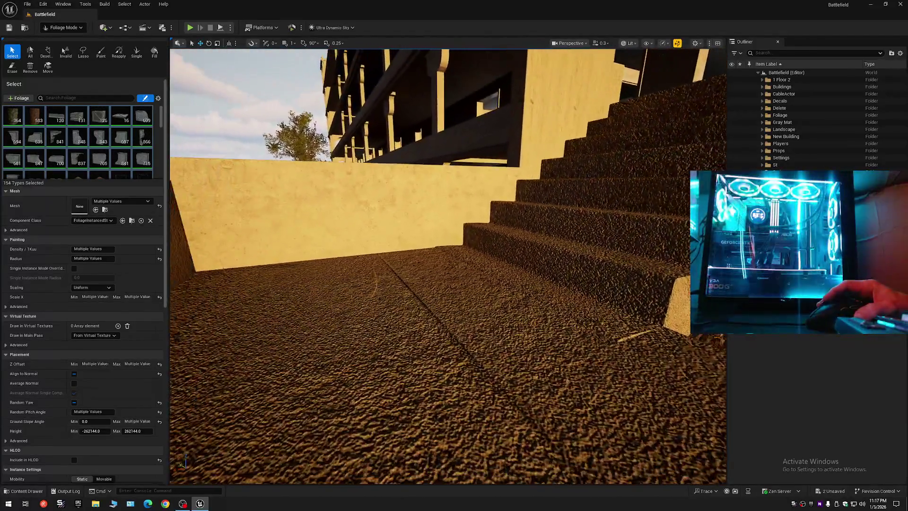
drag(447, 267, 362, 277)
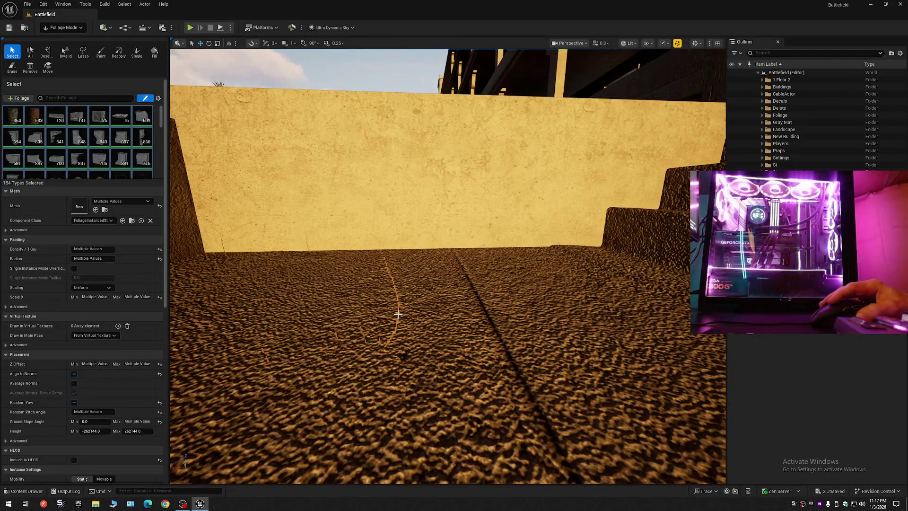
Back away to face the stairs again and switch to Landscape Mode
mouse_move(397, 326)
mouse_down()
mouse_move(416, 333)
mouse_move(387, 316)
mouse_move(387, 329)
mouse_up()
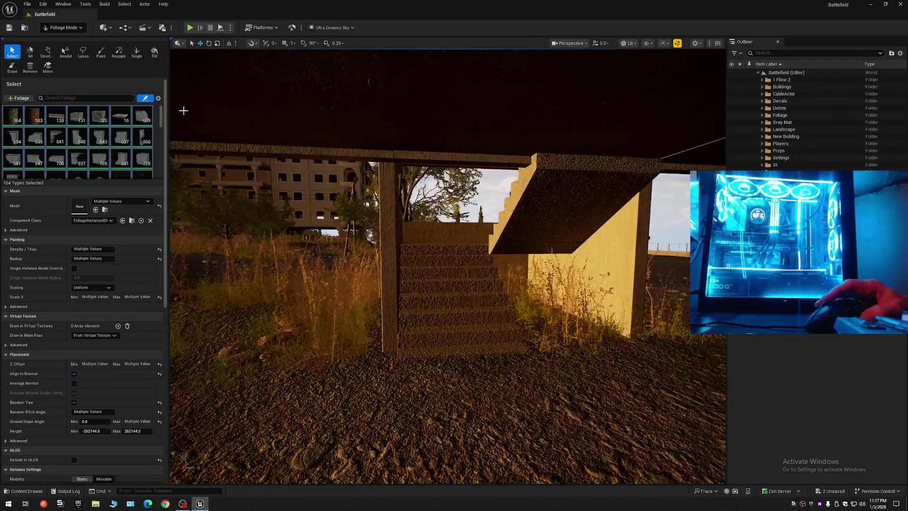
click(66, 27)
click(68, 48)
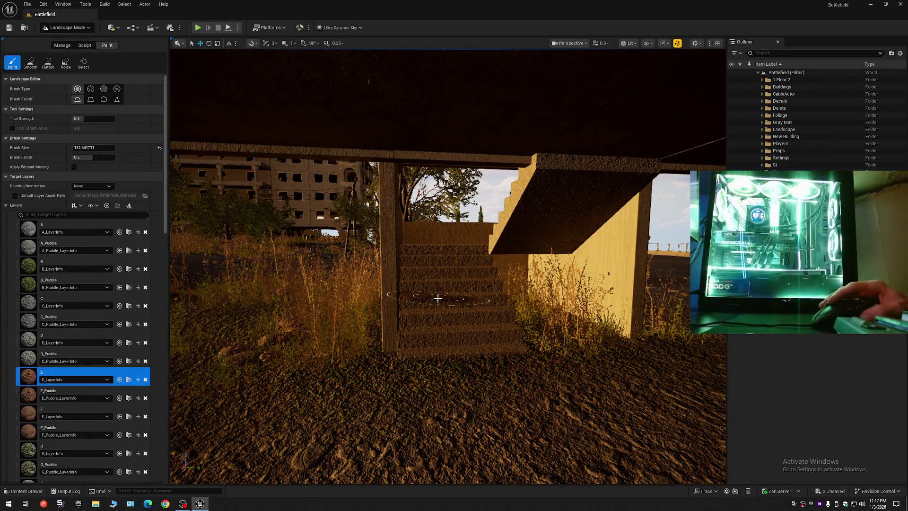
Try a trial E layer stroke on the ground, then undo it
scroll(438, 298, up, 8)
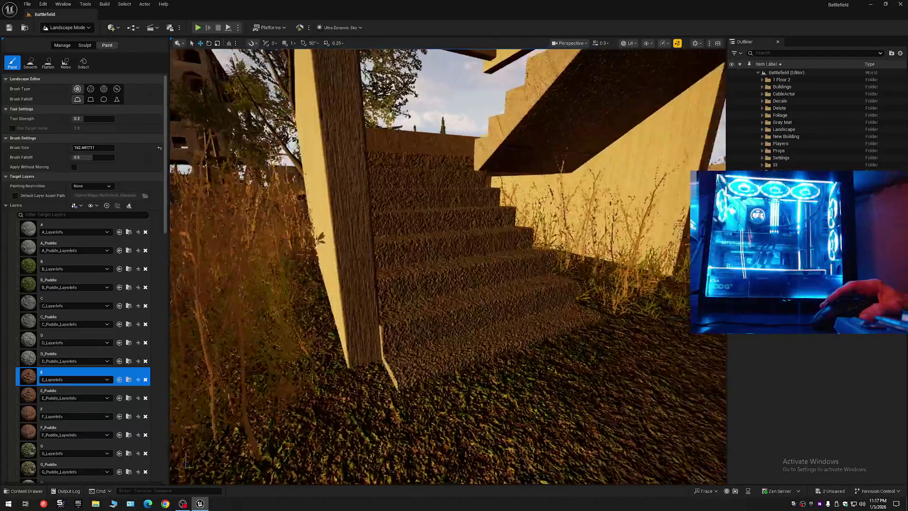
scroll(426, 289, down, 10)
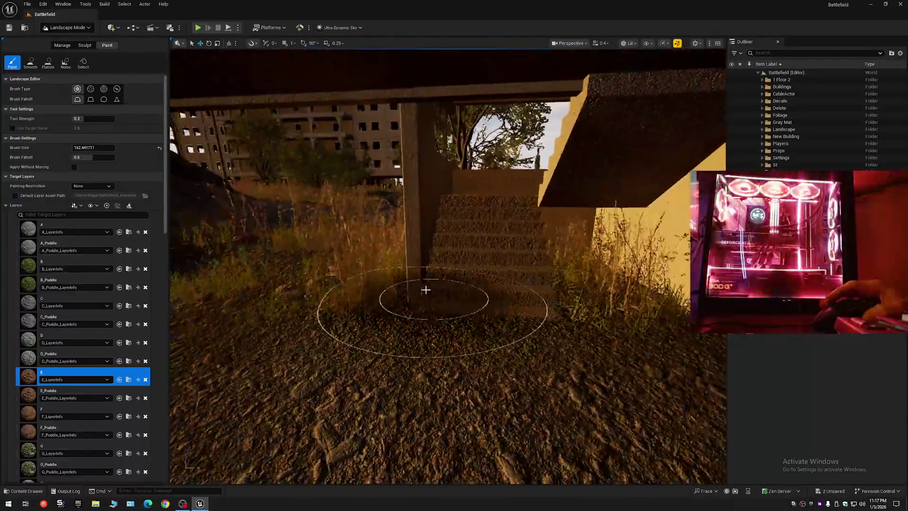
scroll(426, 289, down, 2)
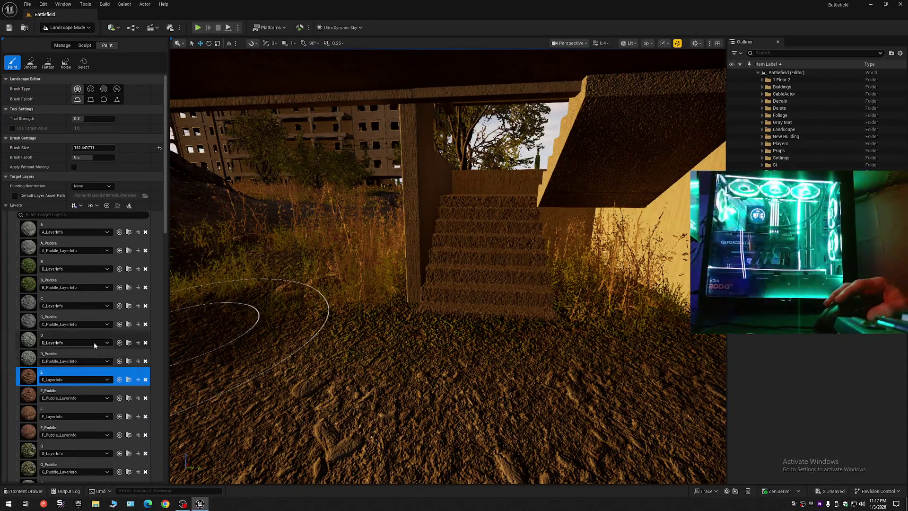
drag(457, 334, 454, 372)
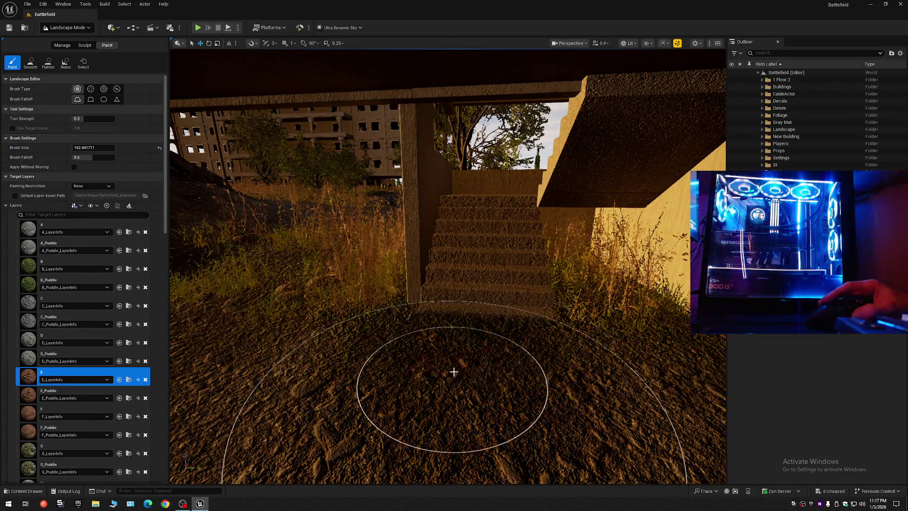
scroll(454, 372, up, 3)
scroll(388, 358, down, 4)
key(ctrl+z)
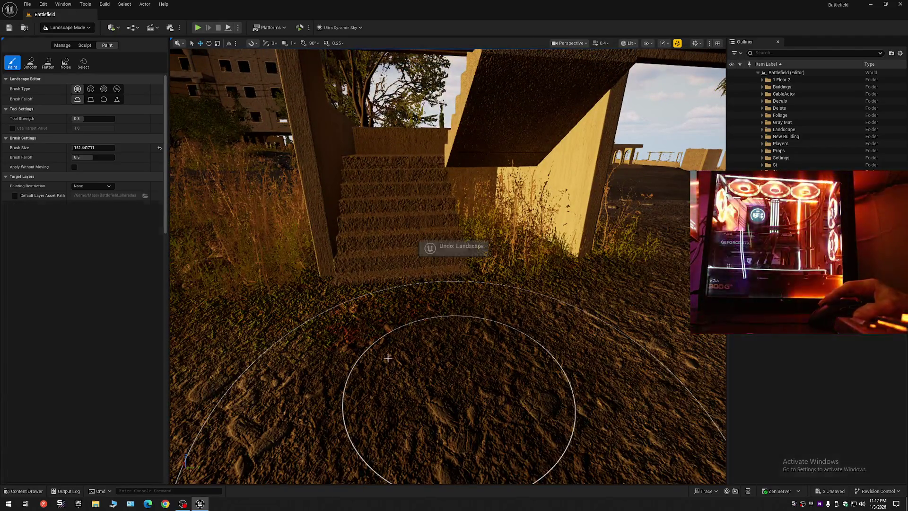
Undo the last stroke and paint V_LayerInfo onto the ground near the stairs
scroll(108, 381, down, 8)
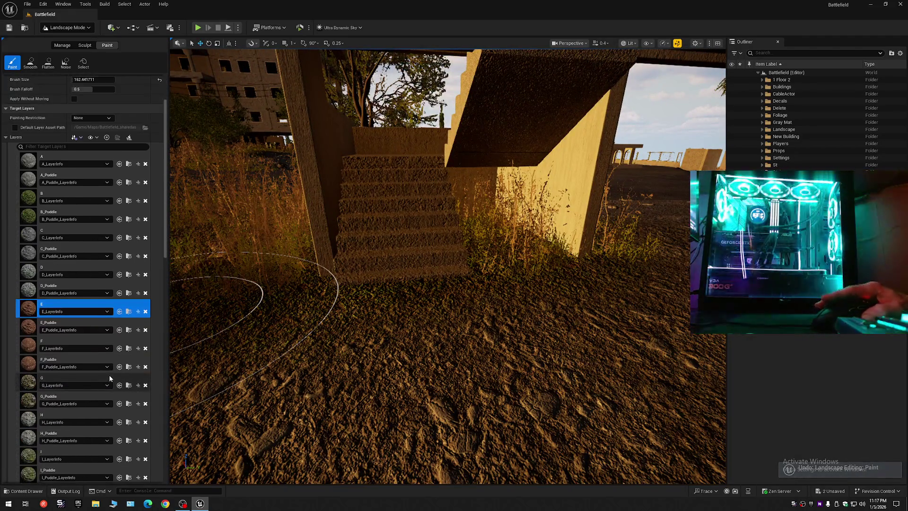
scroll(109, 378, down, 4)
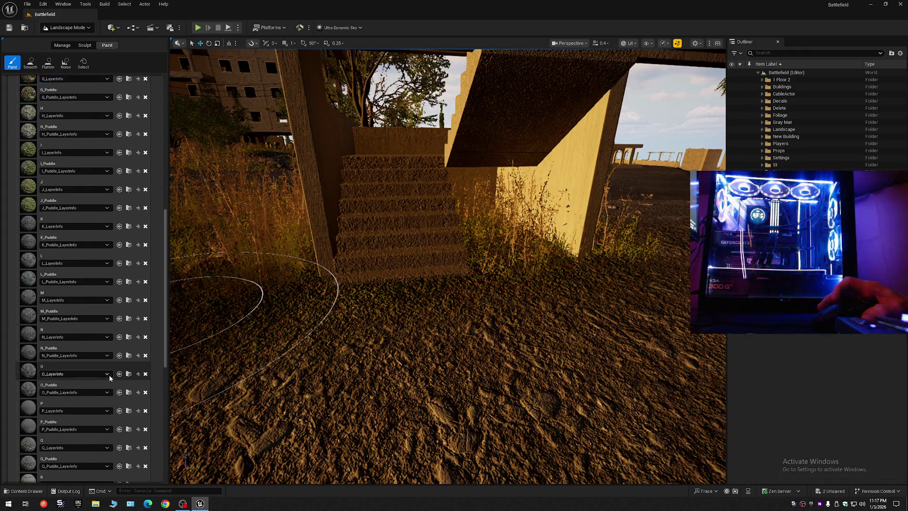
scroll(131, 386, down, 6)
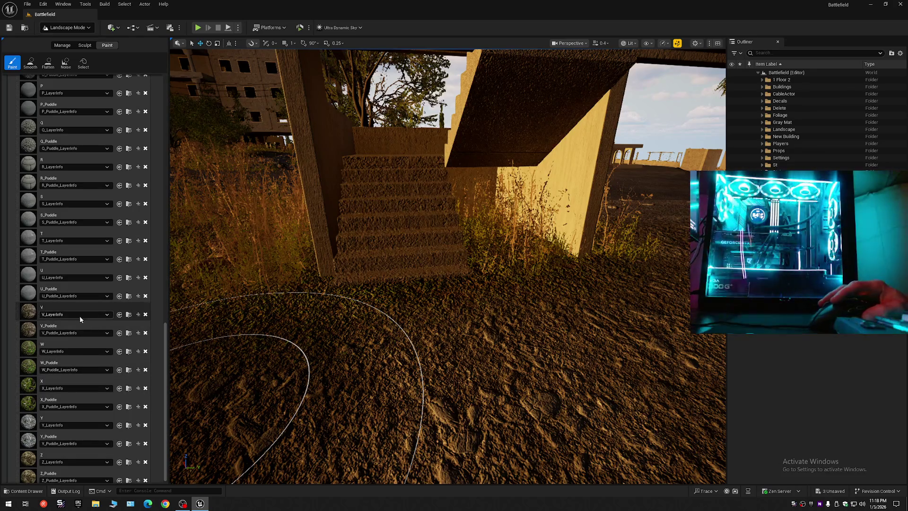
scroll(304, 325, up, 3)
key(ctrl+z)
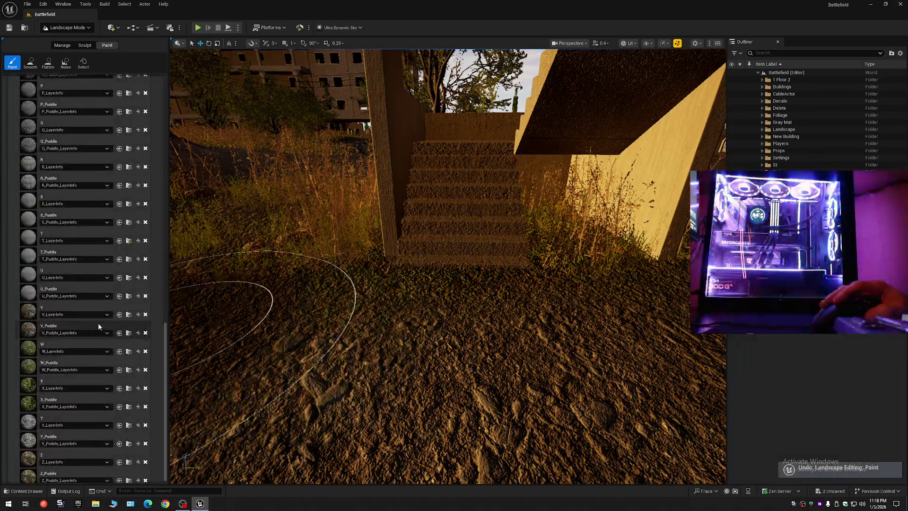
click(29, 314)
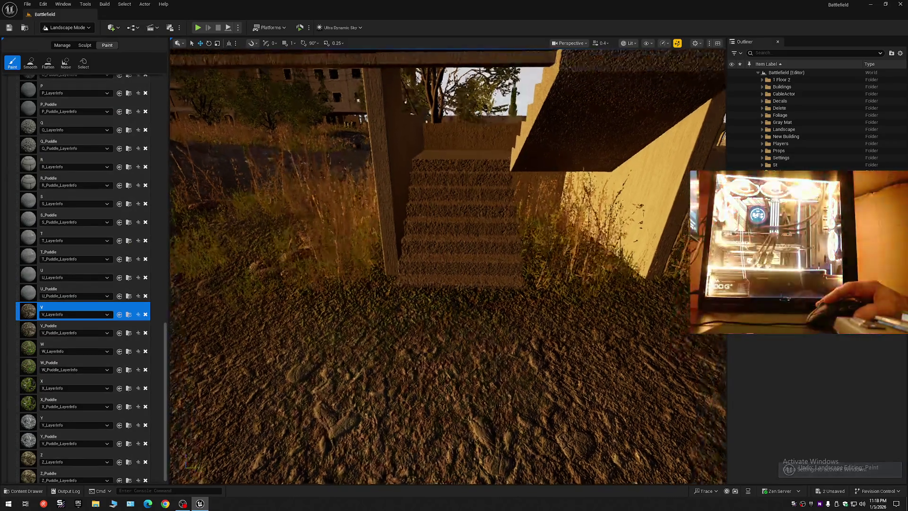
mouse_move(442, 310)
mouse_down()
mouse_move(442, 355)
mouse_move(456, 381)
mouse_up()
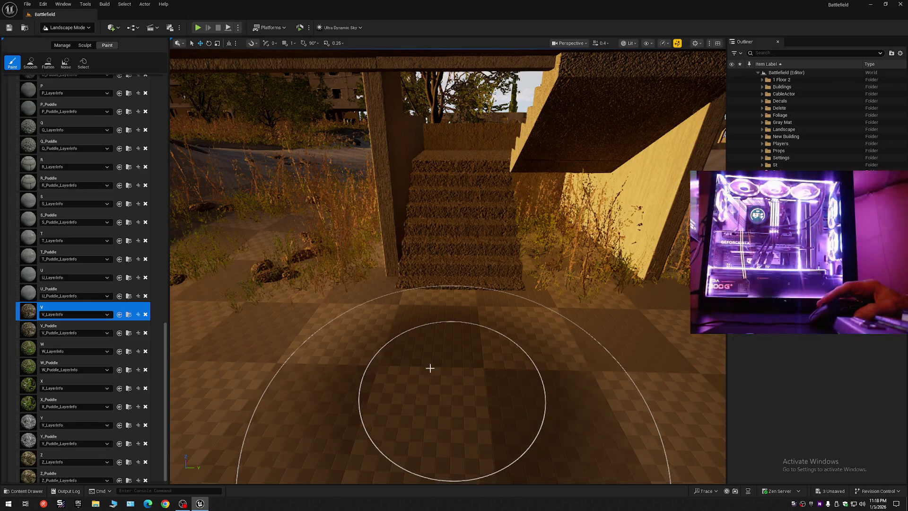
Turn the view, select the Z_Puddle layer, and drag the brush size down to 1
right_click(442, 314)
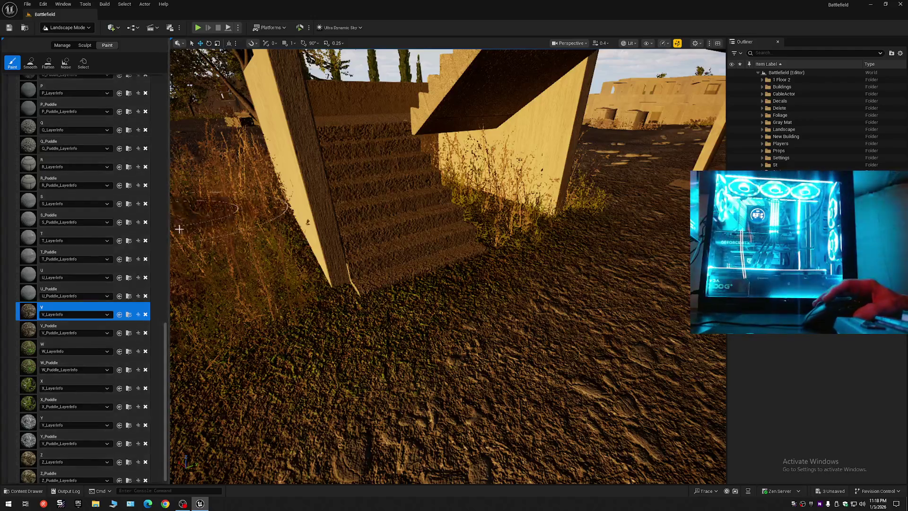
scroll(166, 378, down, 1)
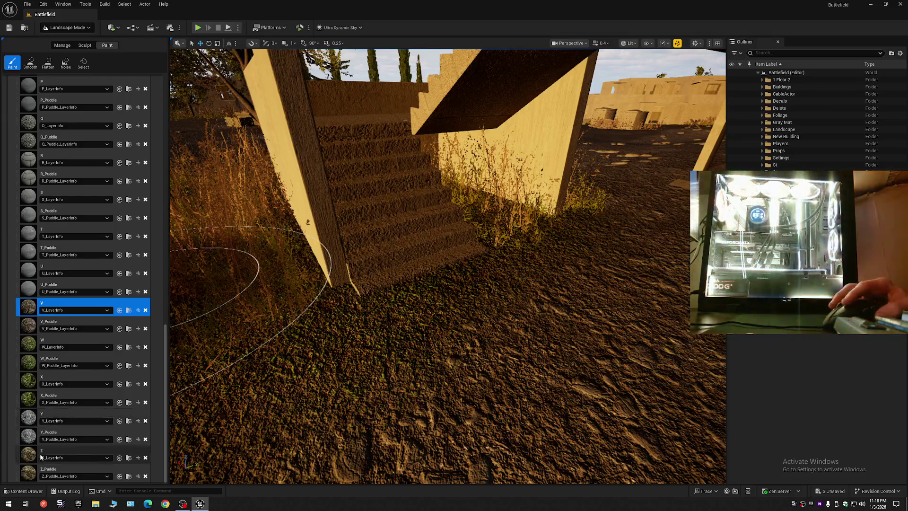
click(29, 456)
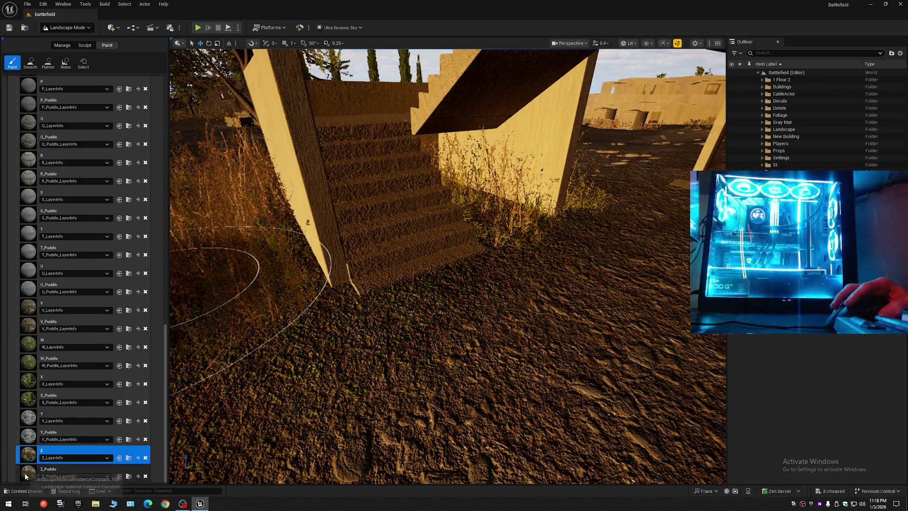
click(25, 477)
drag(166, 383, 162, 112)
text(110)
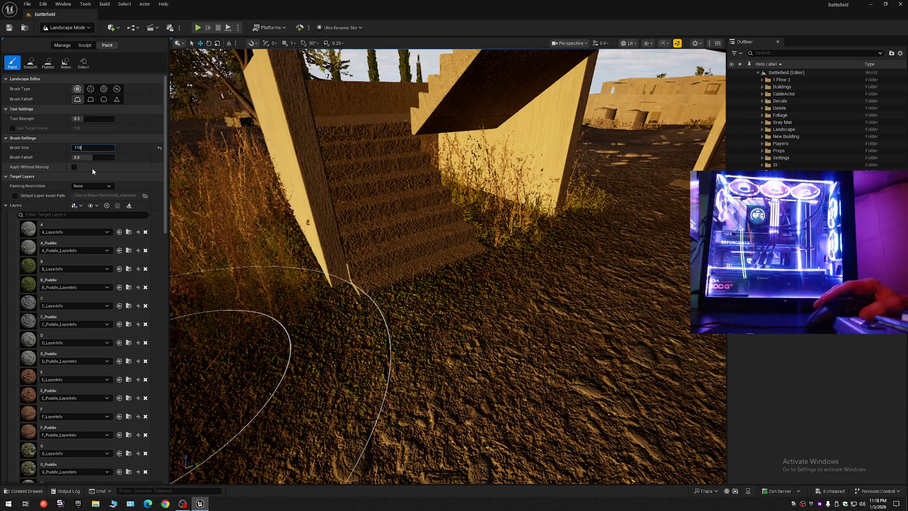
Commit brush size 110, paint dirt beside the stairs, then undo that stroke
key(Return)
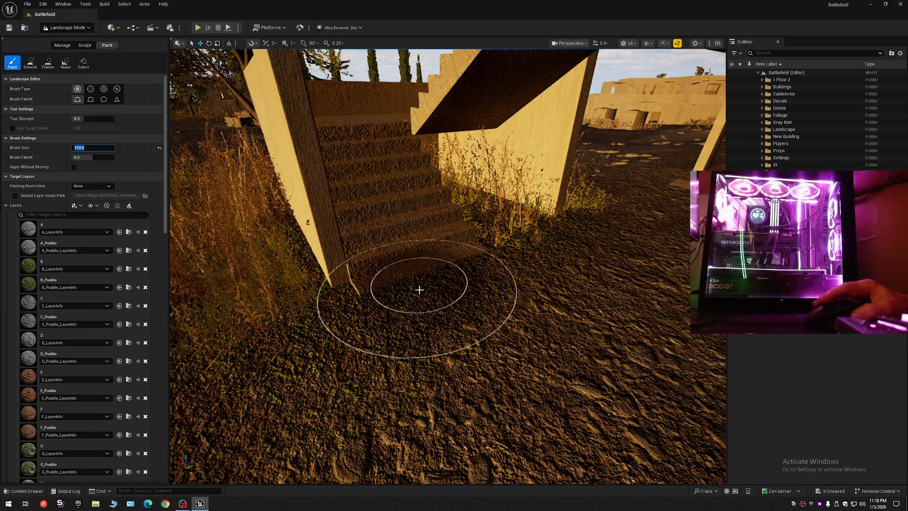
scroll(415, 290, up, 5)
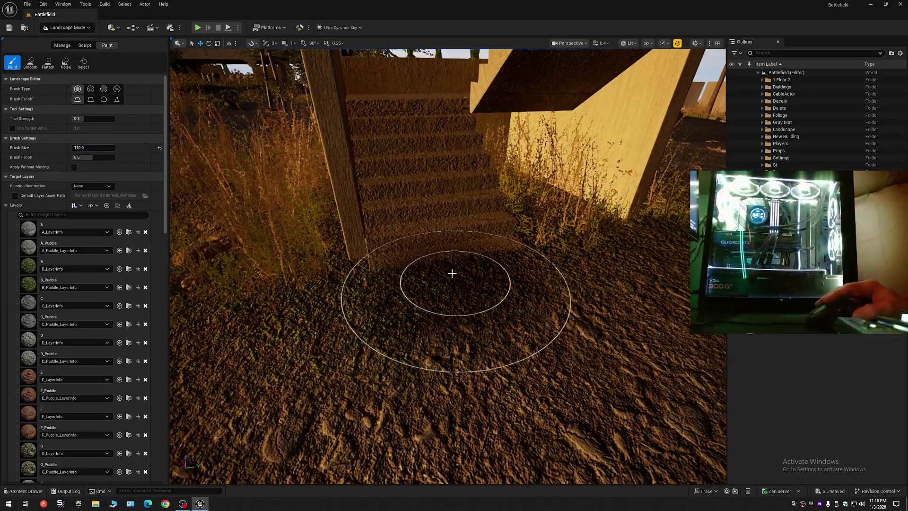
click(449, 279)
drag(419, 265, 487, 325)
scroll(490, 320, down, 3)
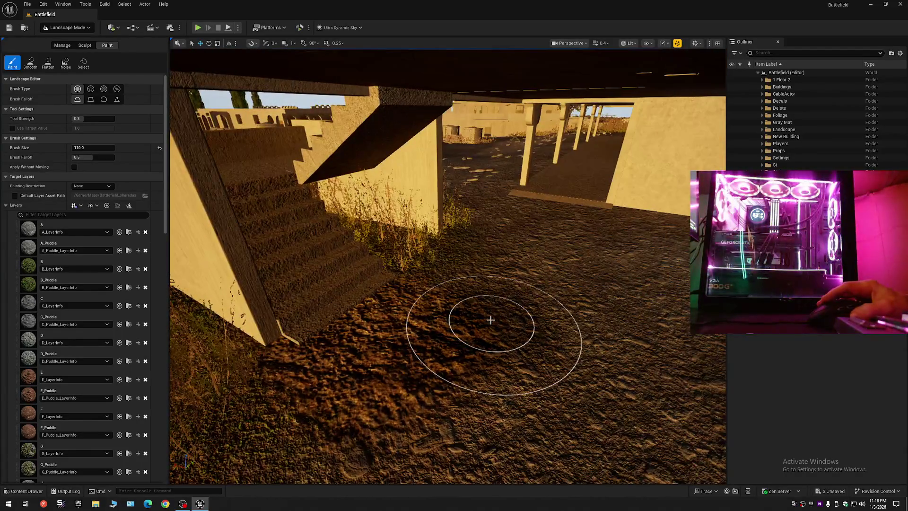
scroll(492, 323, down, 2)
key(ctrl+z)
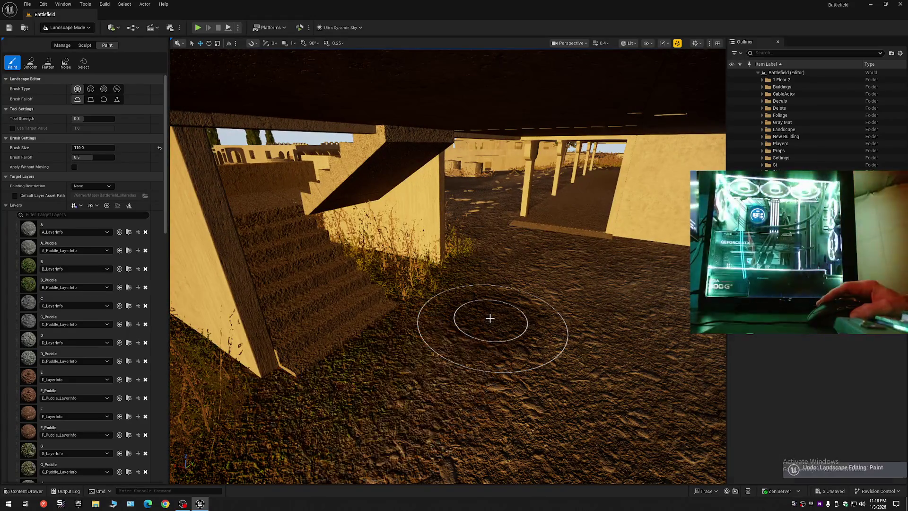
Paint layer D onto the ground near the stairs and check it under the overhang
drag(506, 346, 284, 345)
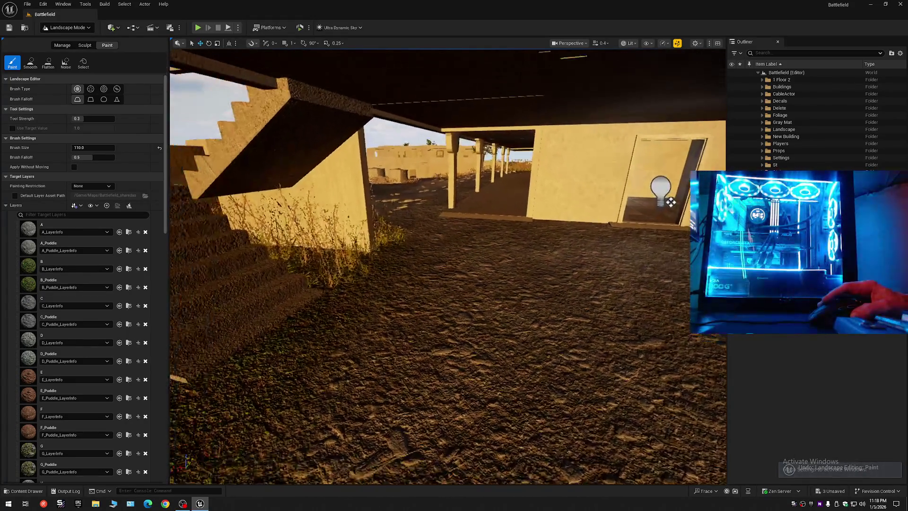
click(27, 344)
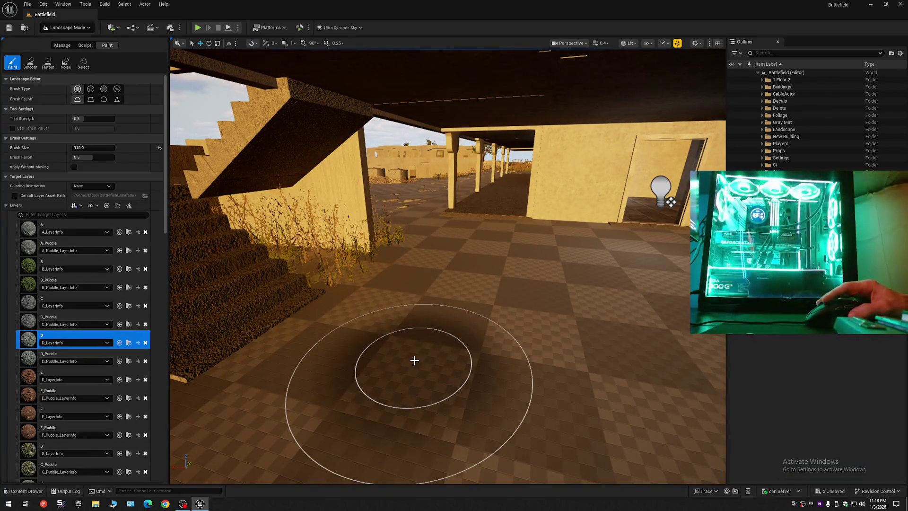
drag(414, 360, 246, 360)
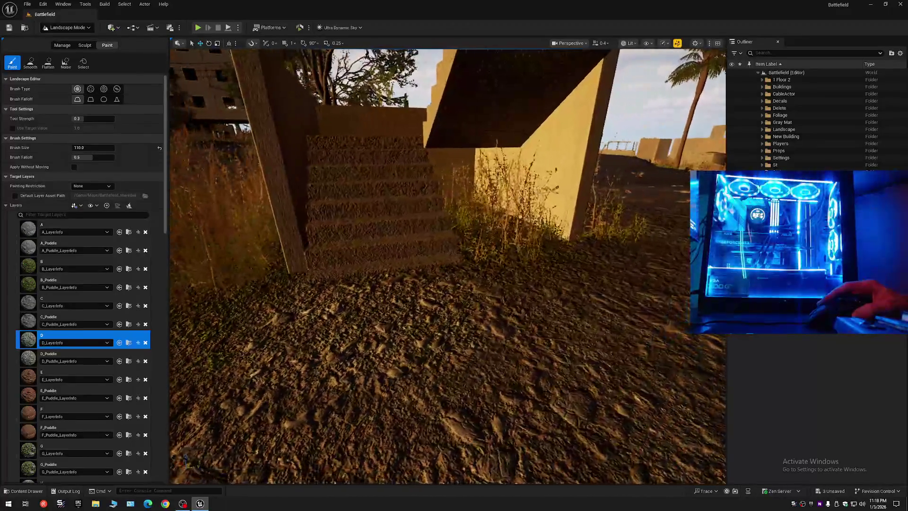
key(w)
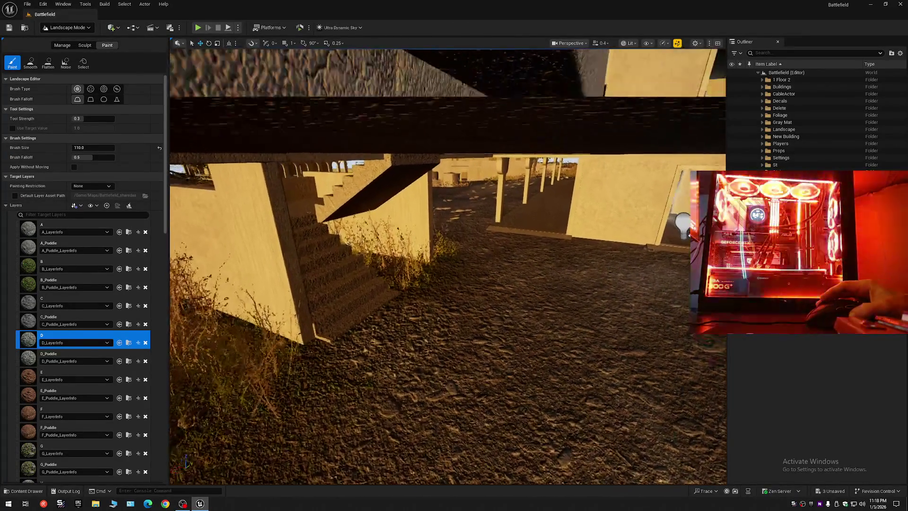
key(s)
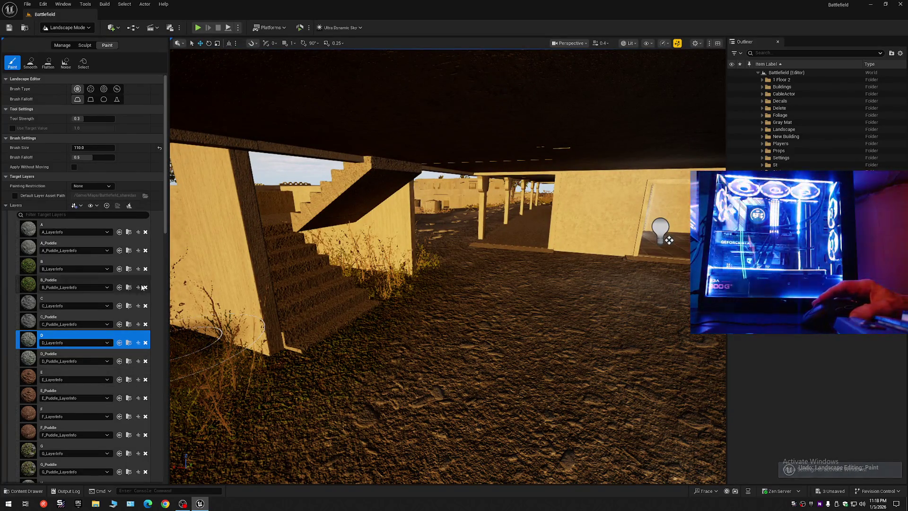
Select layer A and paint the dirt under the overhang, flying past the stairs
click(28, 232)
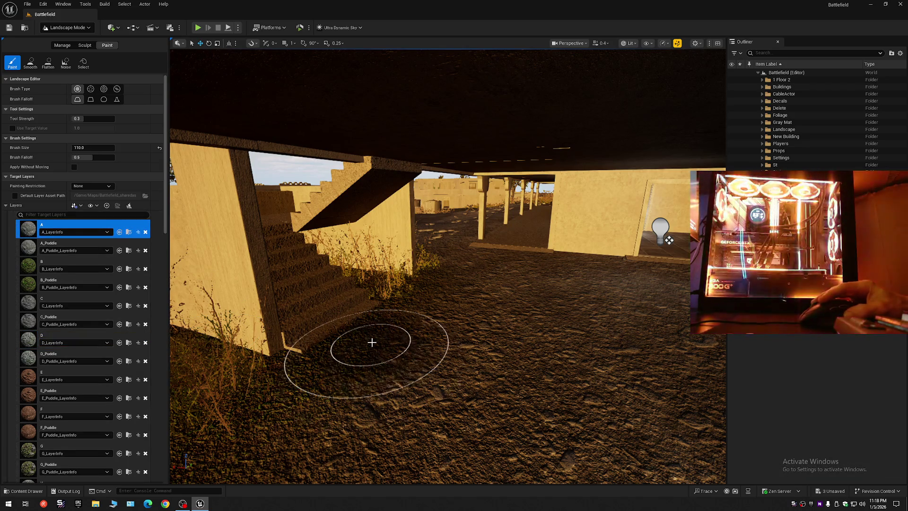
key(a)
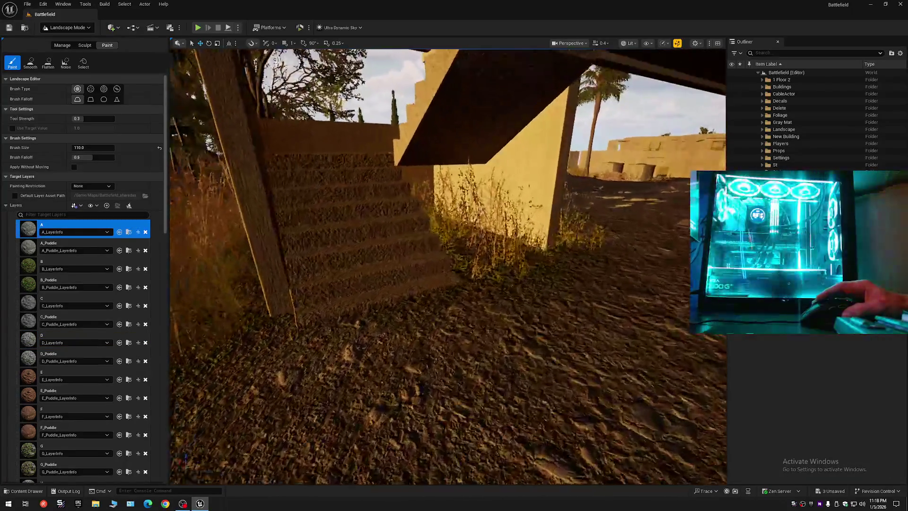
key(d)
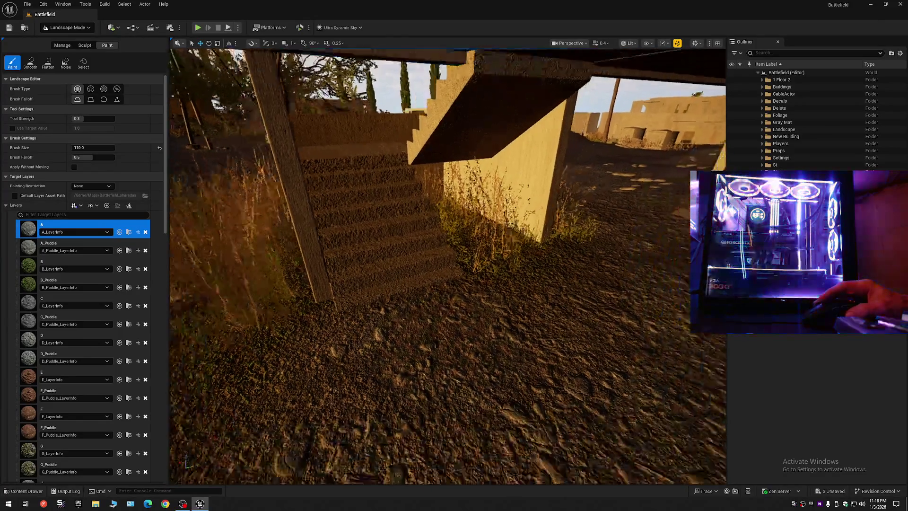
key(d)
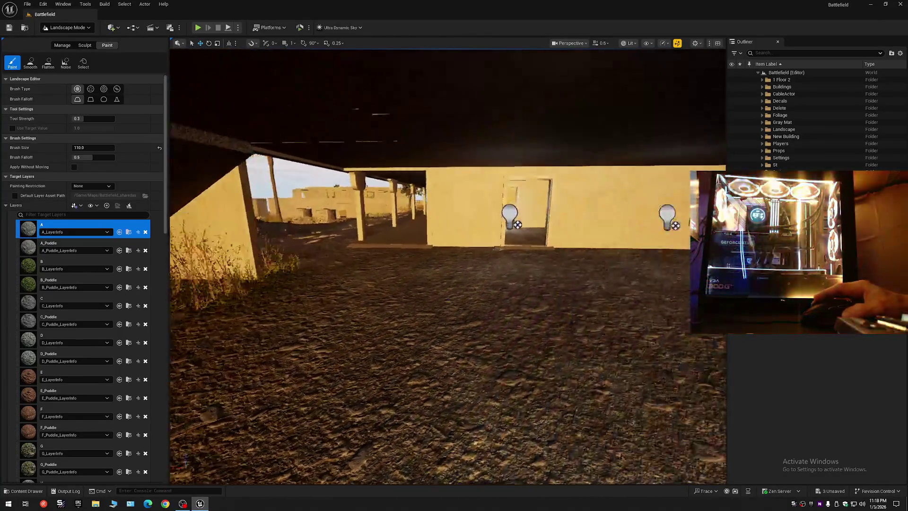
key(d)
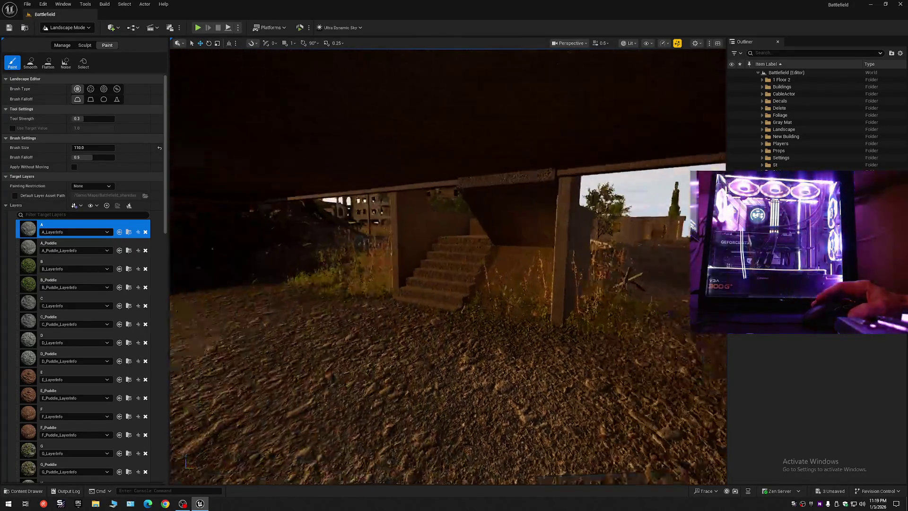
key(w)
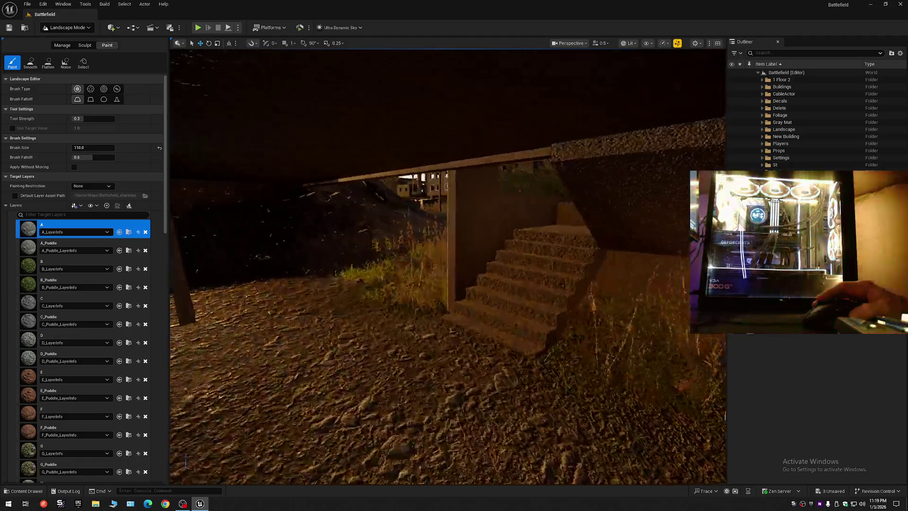
key(w)
key(d)
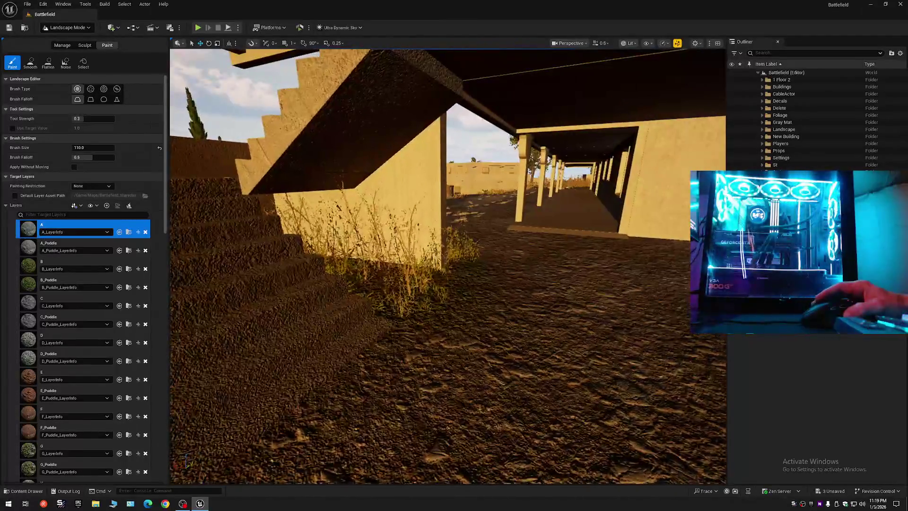
key(d)
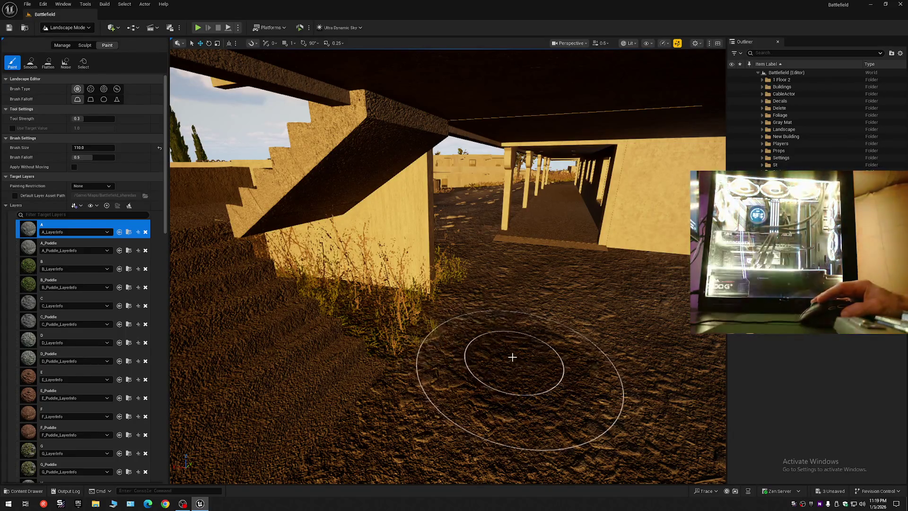
key(w)
scroll(512, 357, up, 1)
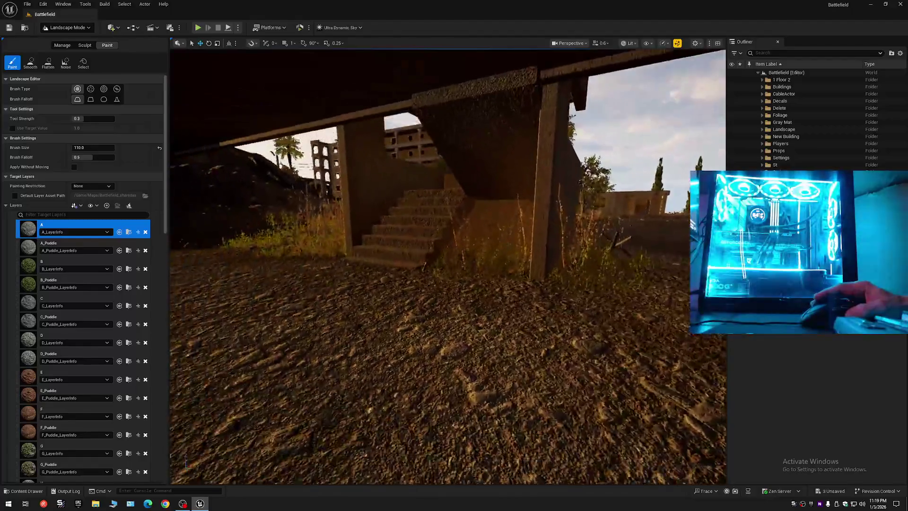
key(s)
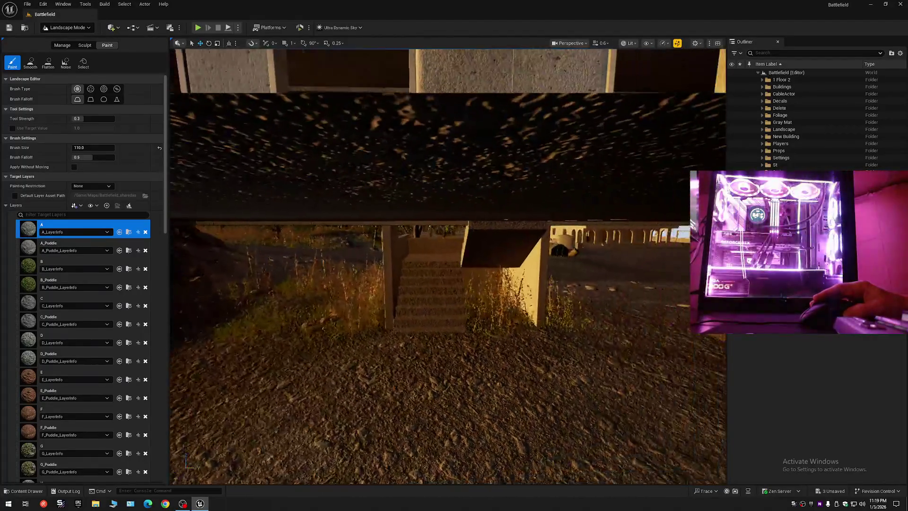
Undo the bad stroke and select the B_Puddle layer for the ground near the tree
key(ctrl+z)
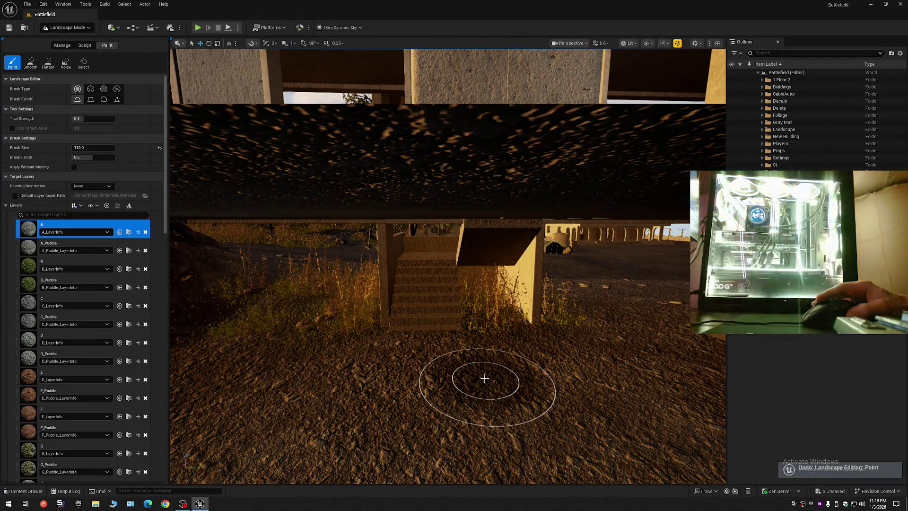
key(w)
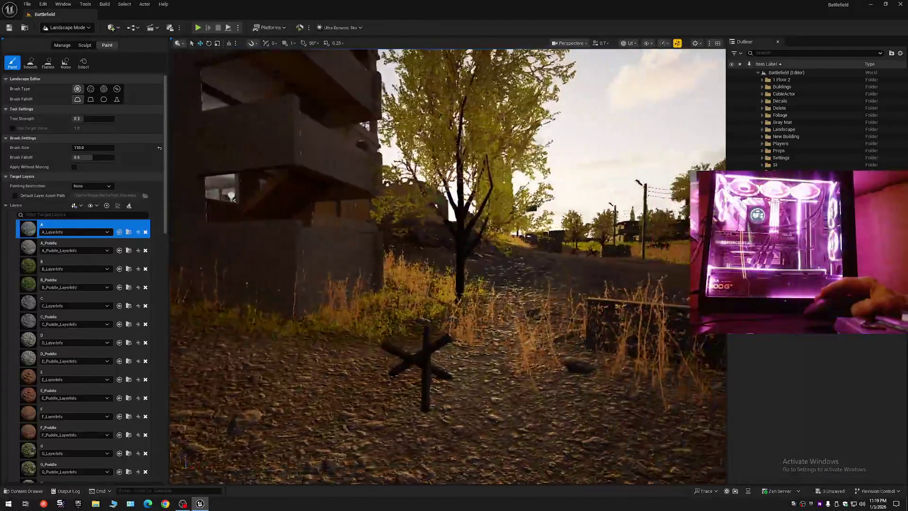
key(w)
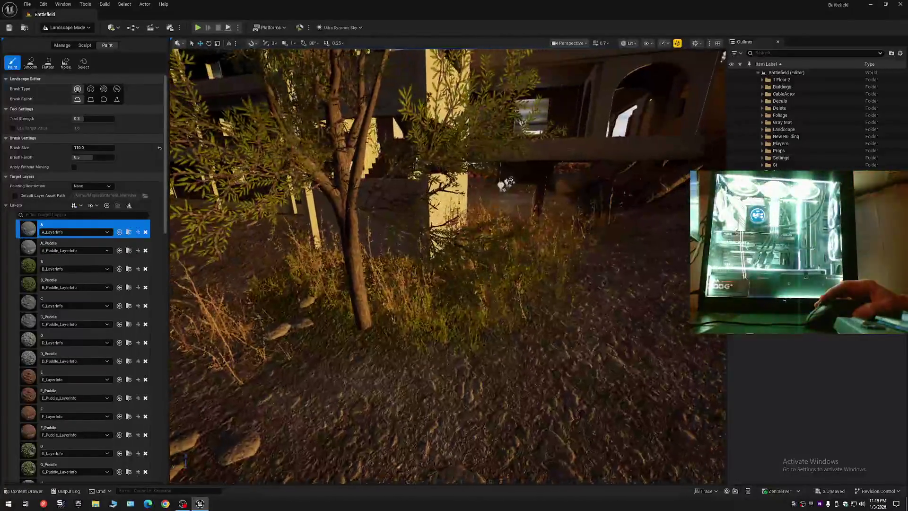
key(s)
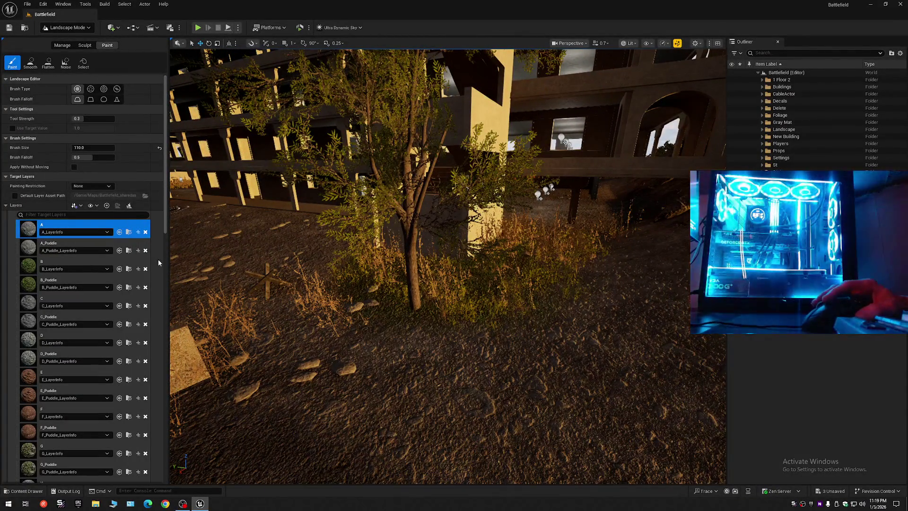
click(28, 283)
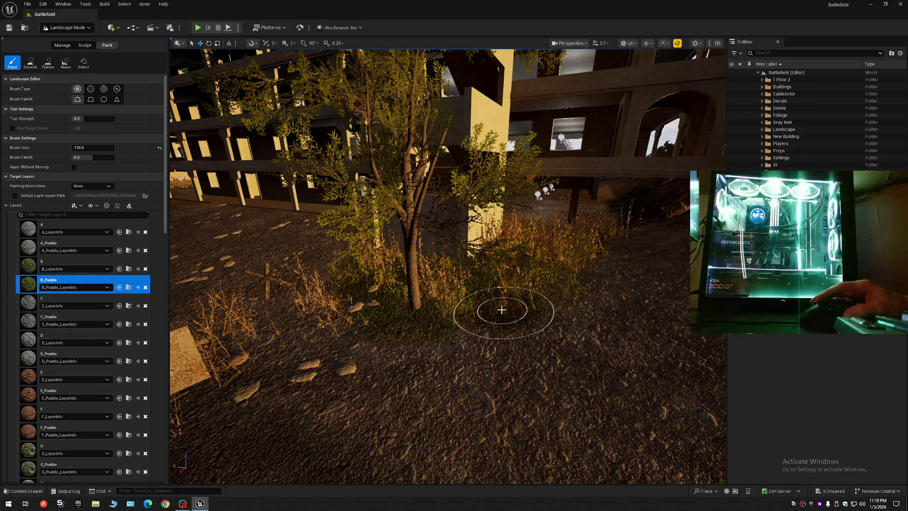
key(s)
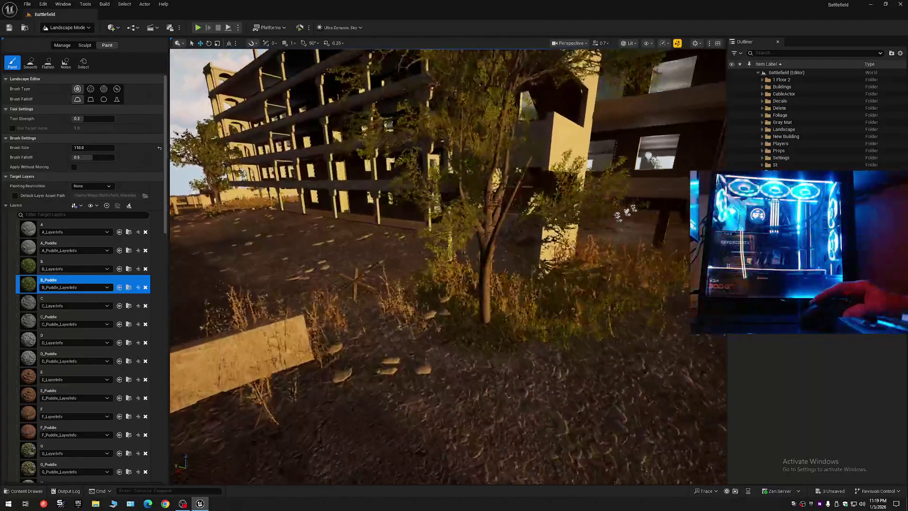
key(s)
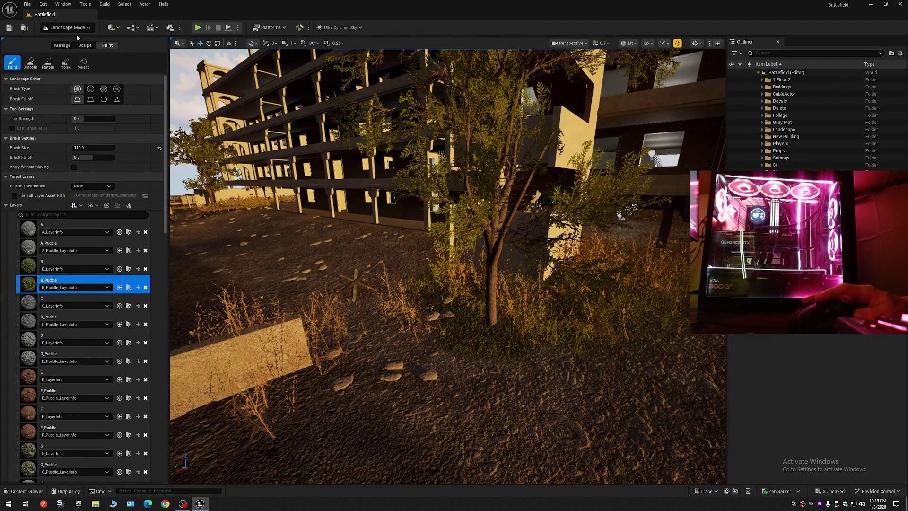
click(76, 28)
Switch to Foliage Mode and deactivate all foliage types in the palette
click(81, 62)
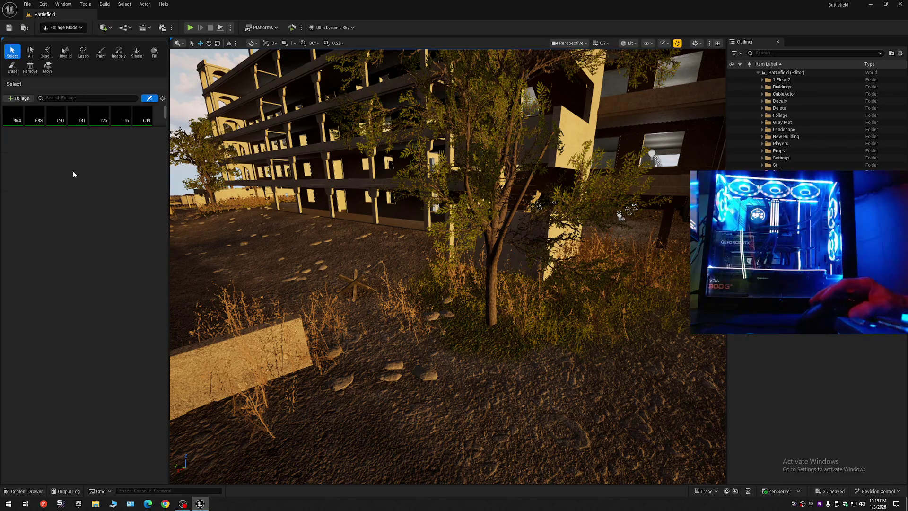
click(38, 119)
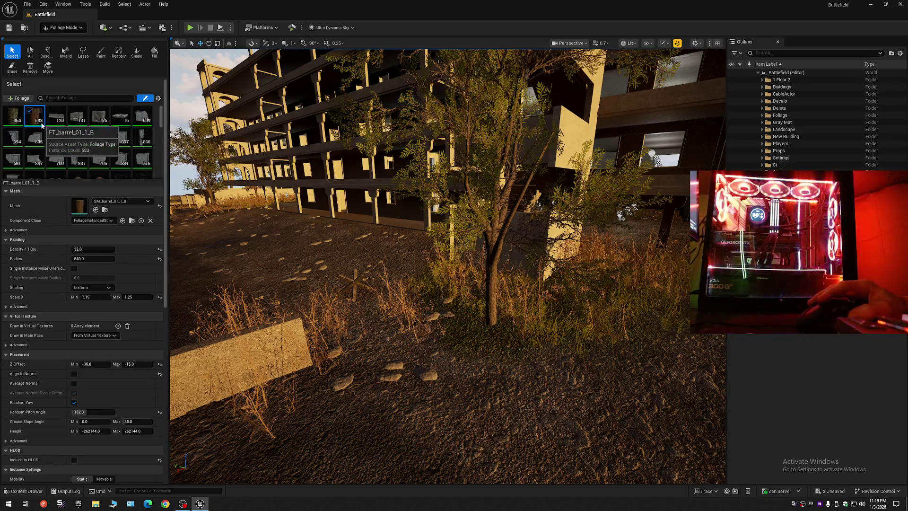
key(ctrl+a)
click(32, 112)
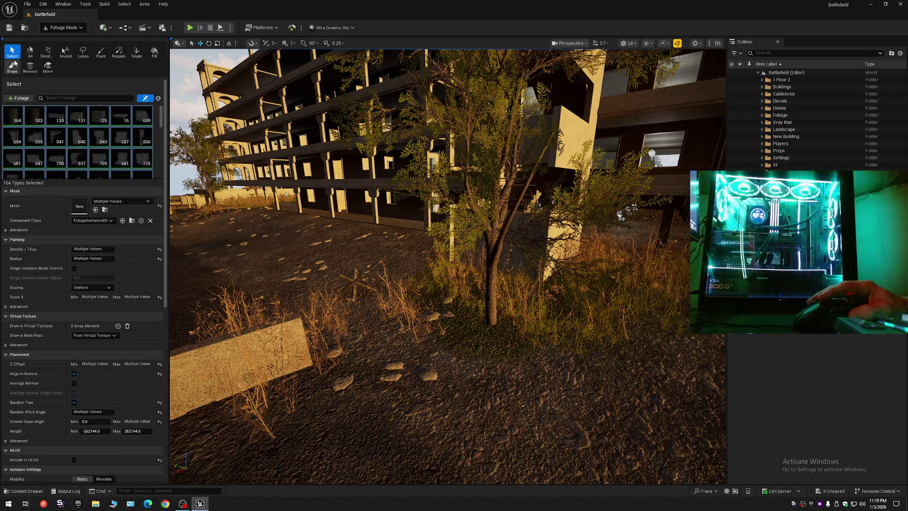
Drag the grass clump beside the tree to the left, then return to Selection Mode
key(w)
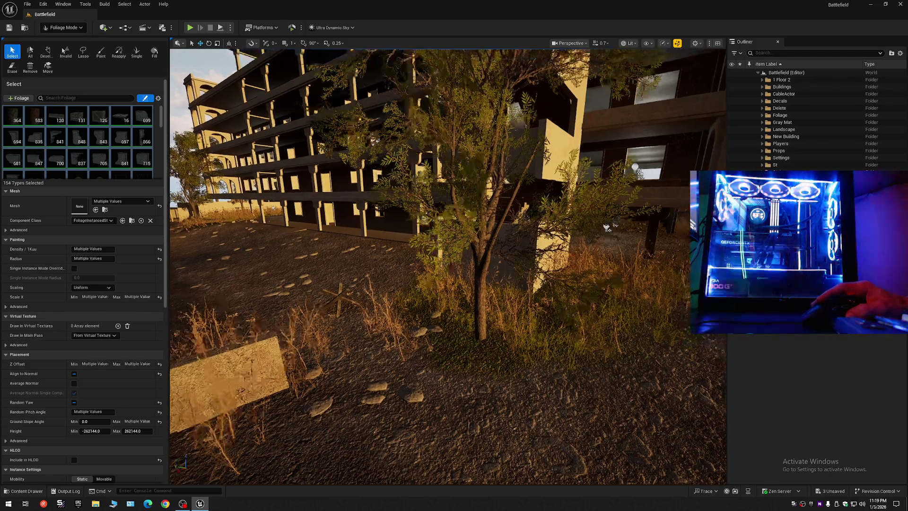
key(a)
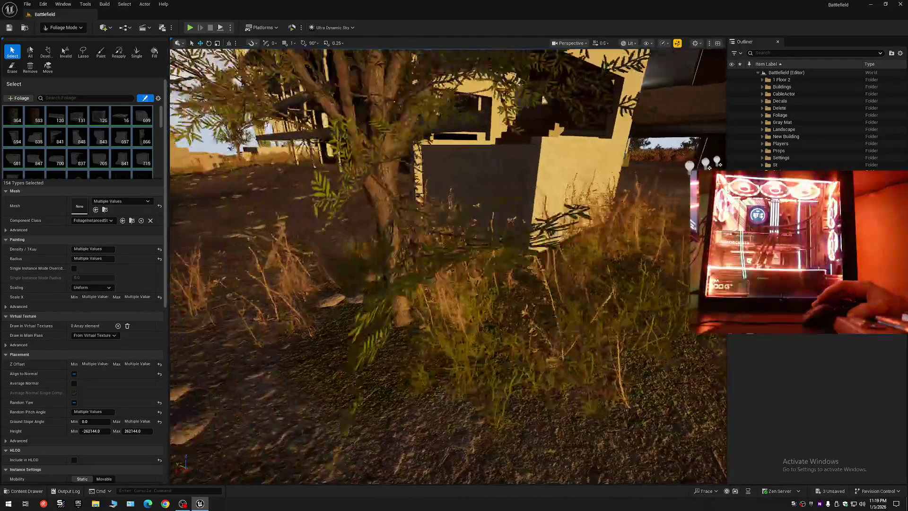
key(d)
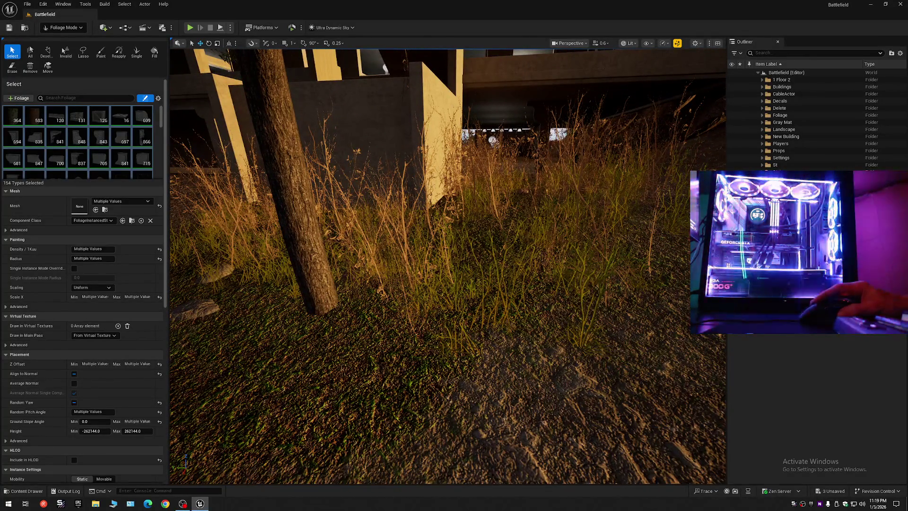
click(553, 326)
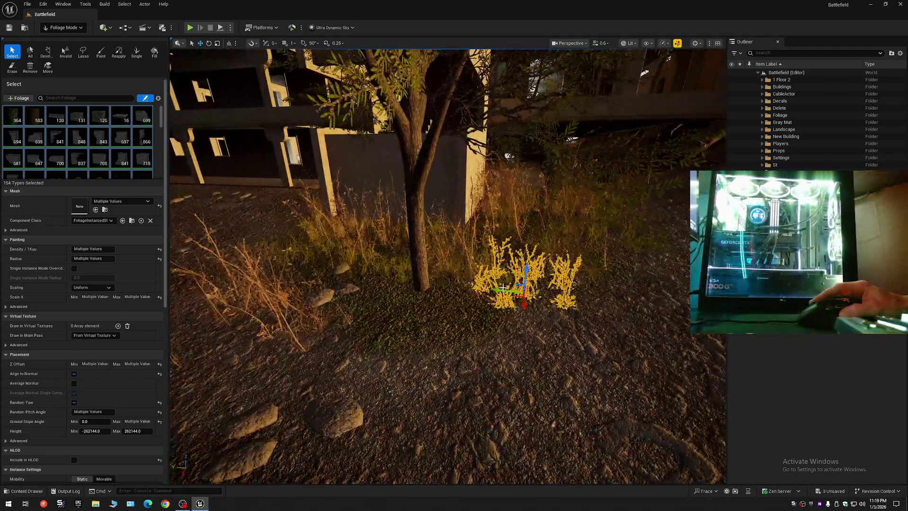
mouse_move(503, 287)
mouse_down()
mouse_move(428, 291)
mouse_move(395, 319)
mouse_up()
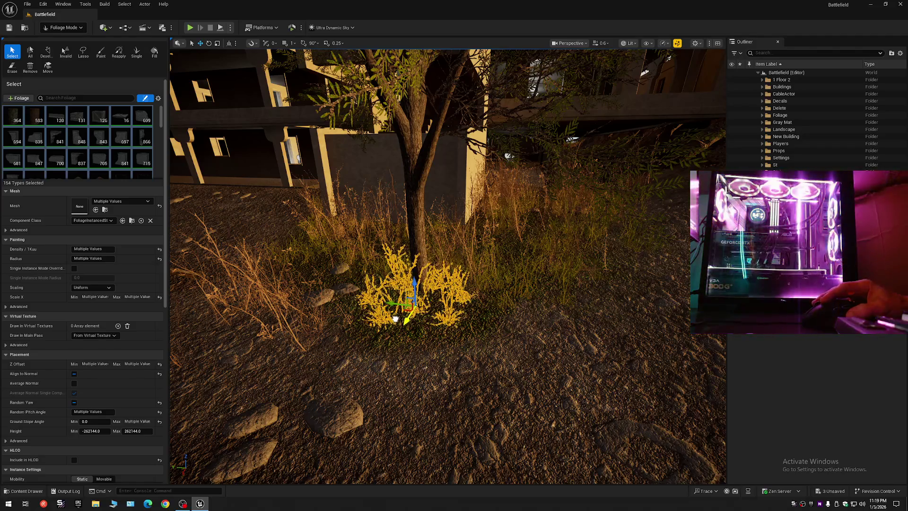
click(61, 29)
click(53, 36)
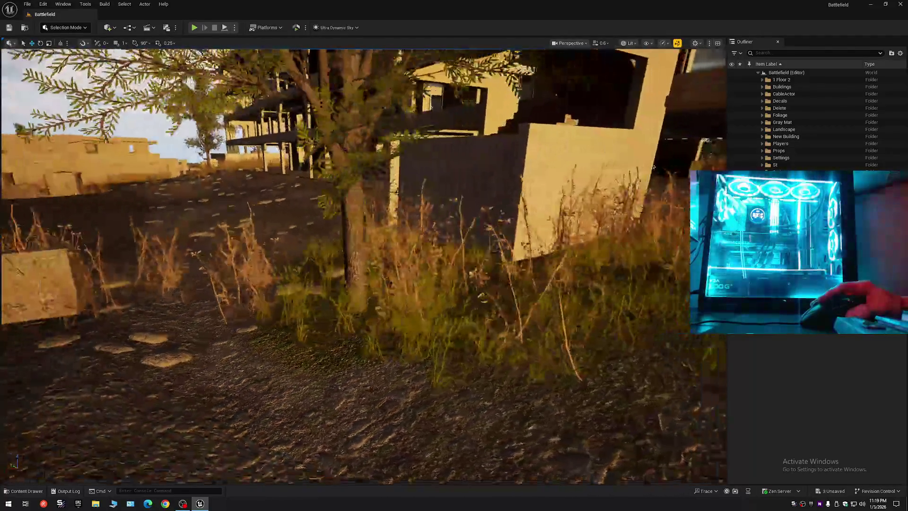
Fly toward the ruined building and switch to Foliage Mode with Shift+3
key(s)
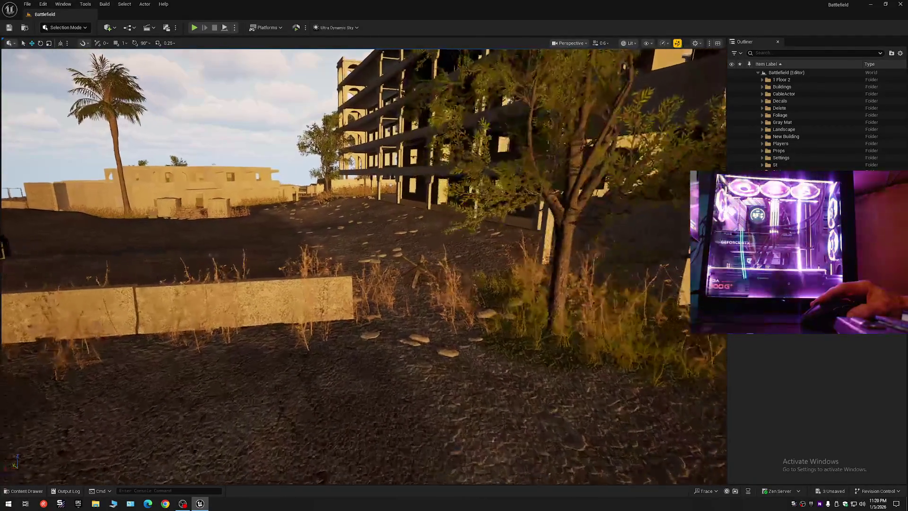
key(w)
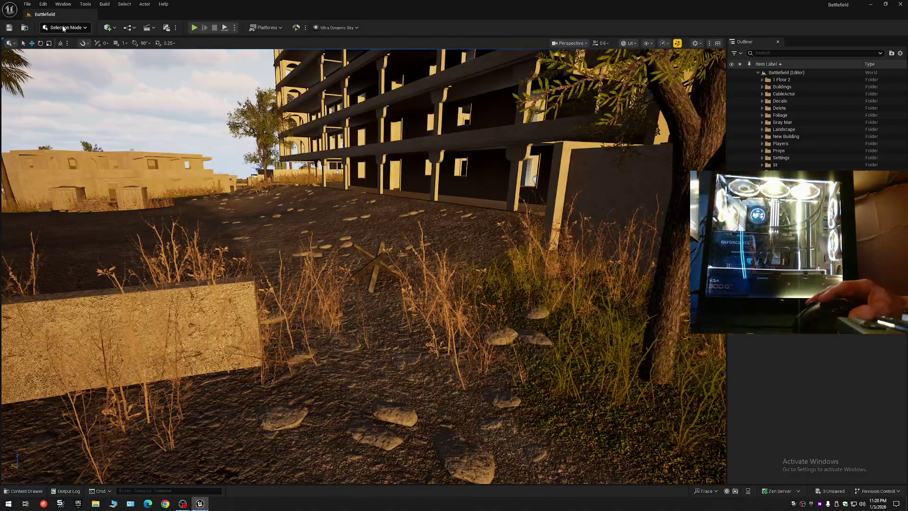
click(63, 29)
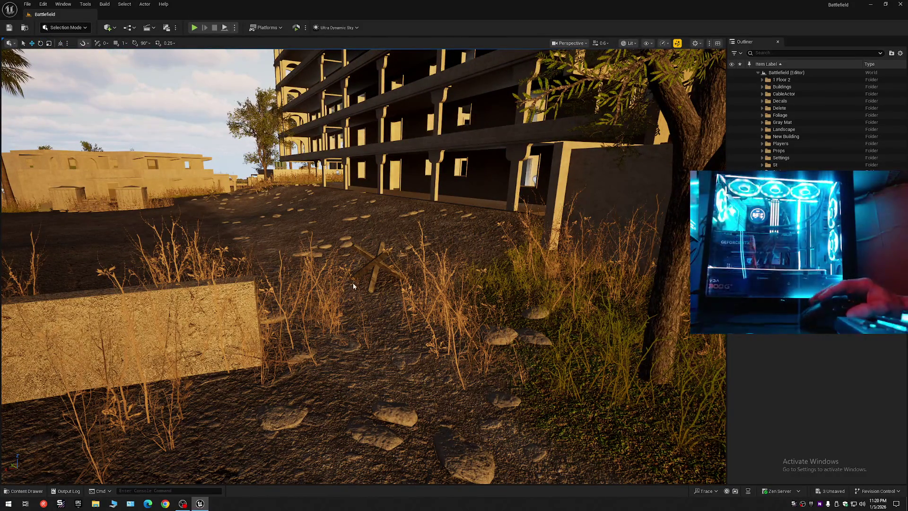
key(shift+3)
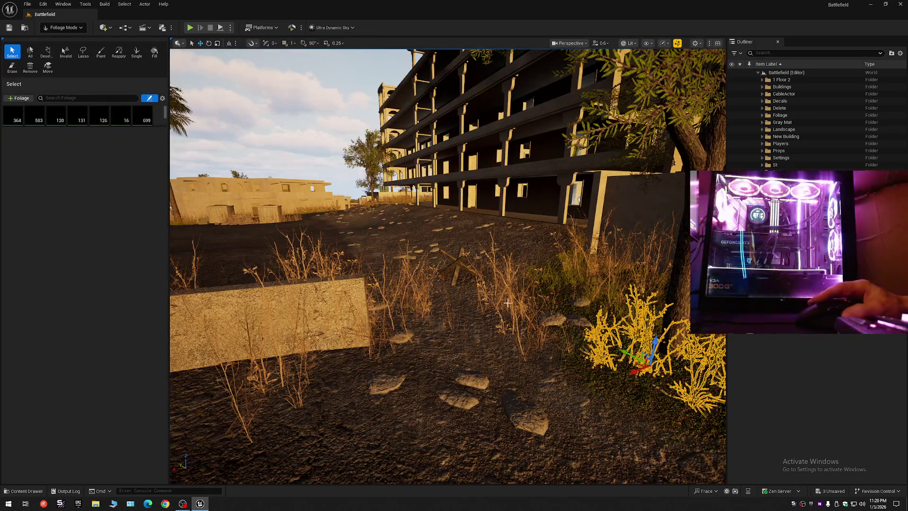
Move the grass clump by the tree left toward the wooden cross
click(520, 346)
key(f)
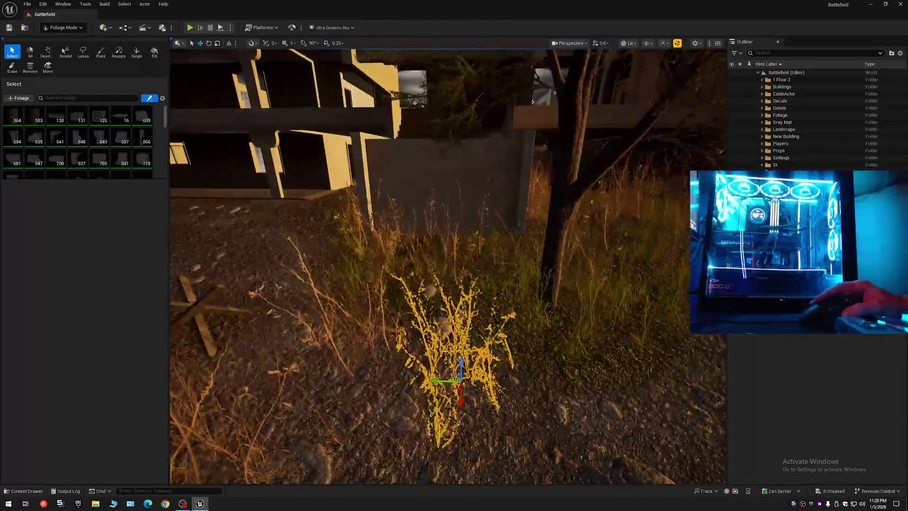
scroll(416, 311, down, 8)
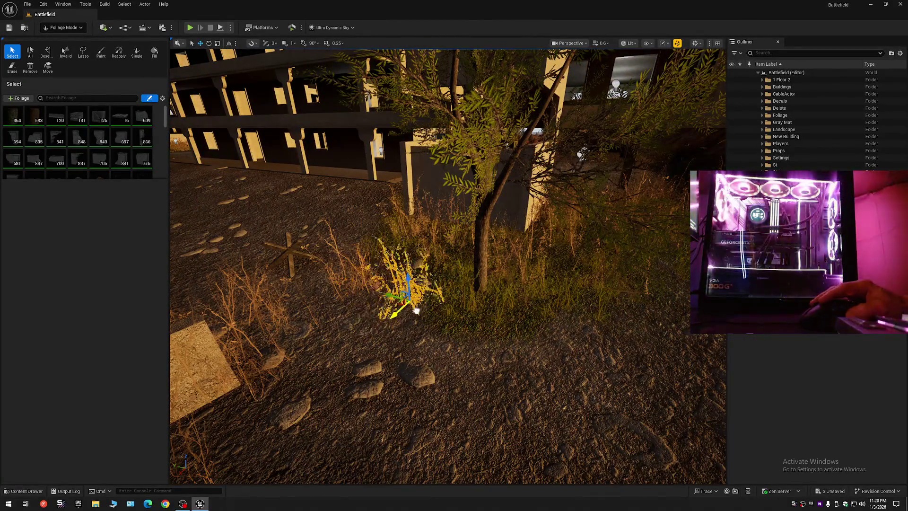
drag(486, 289, 439, 285)
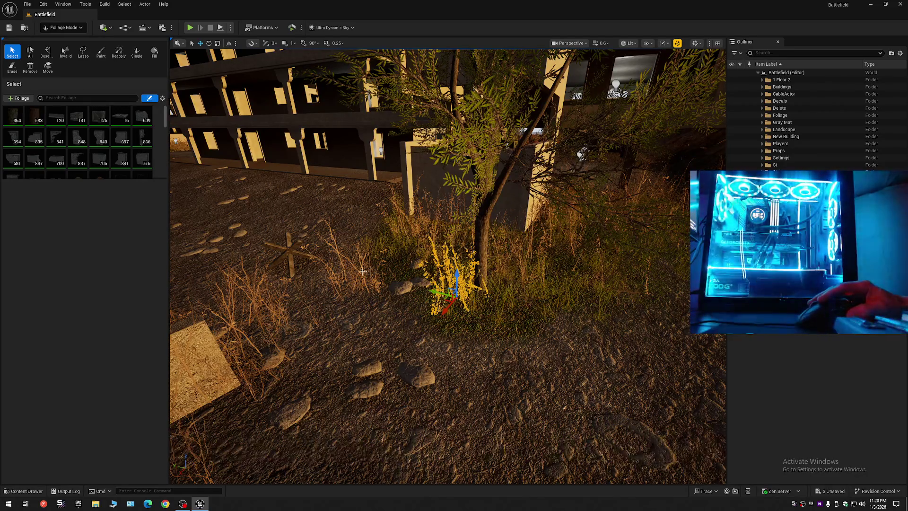
drag(365, 282, 363, 282)
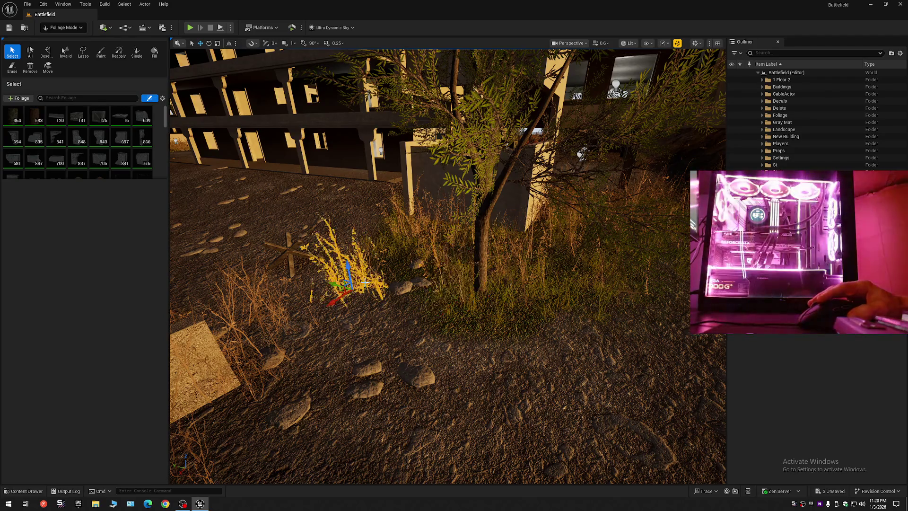
key(Escape)
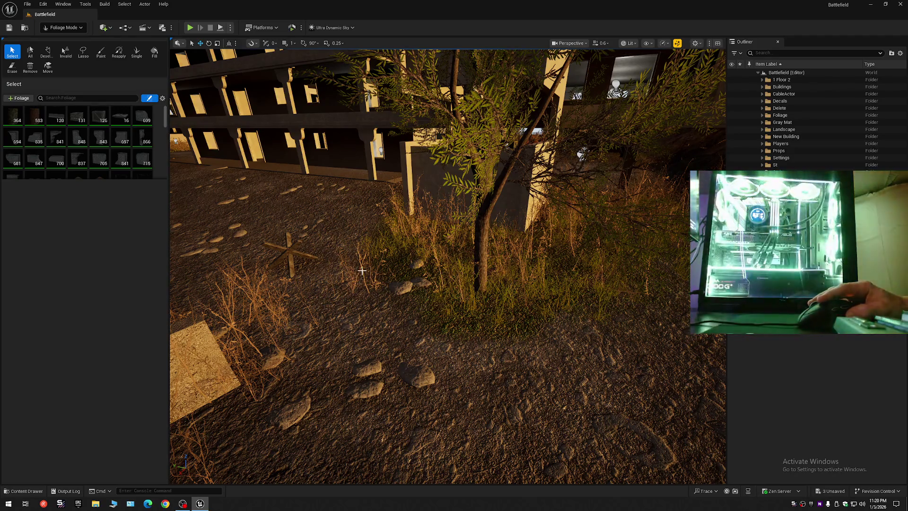
click(363, 297)
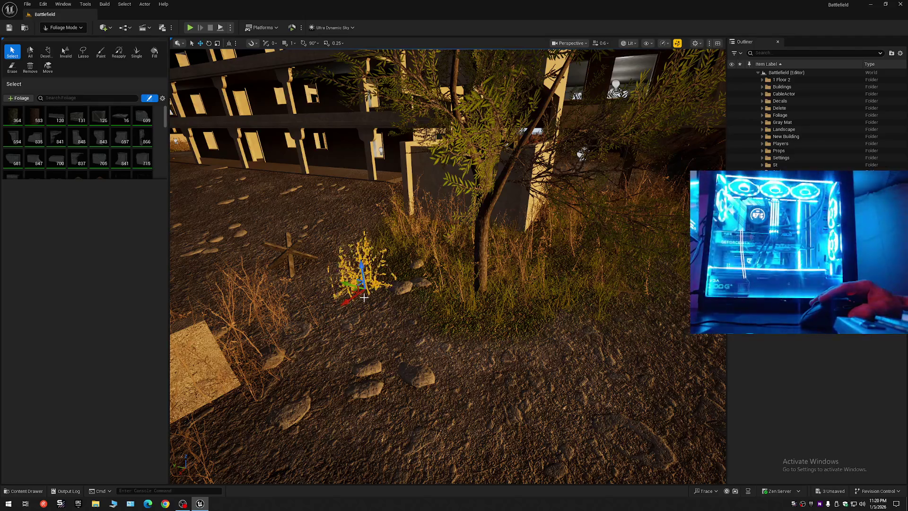
key(Escape)
Delete two stray grass clumps on the open ground
scroll(374, 289, down, 4)
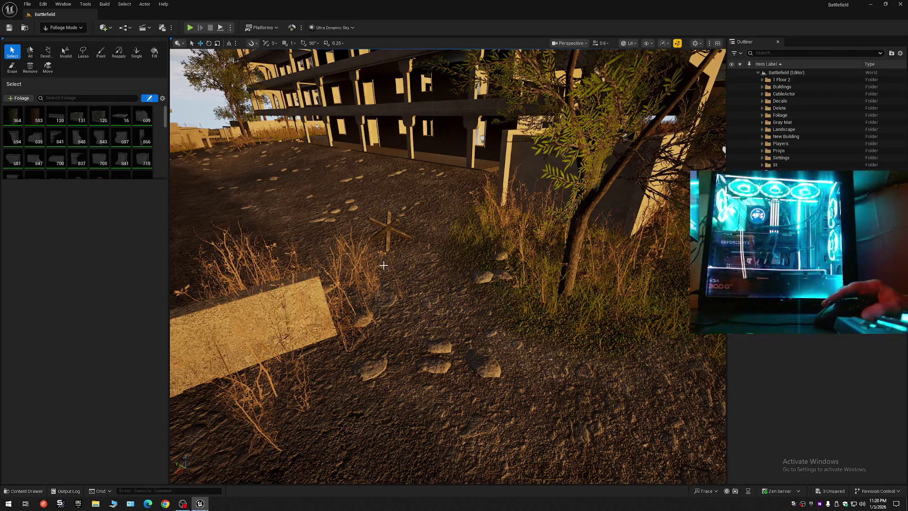
mouse_move(435, 282)
mouse_down()
mouse_move(426, 281)
mouse_move(435, 279)
mouse_up()
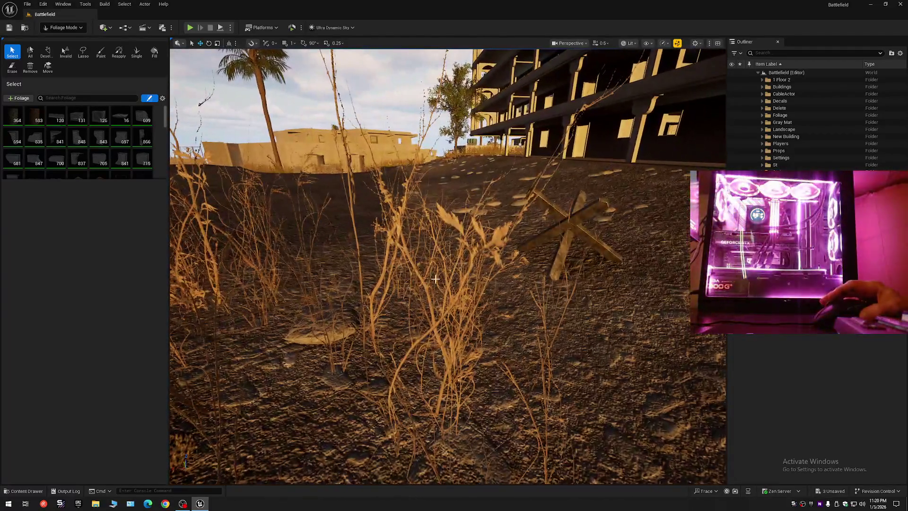
click(382, 283)
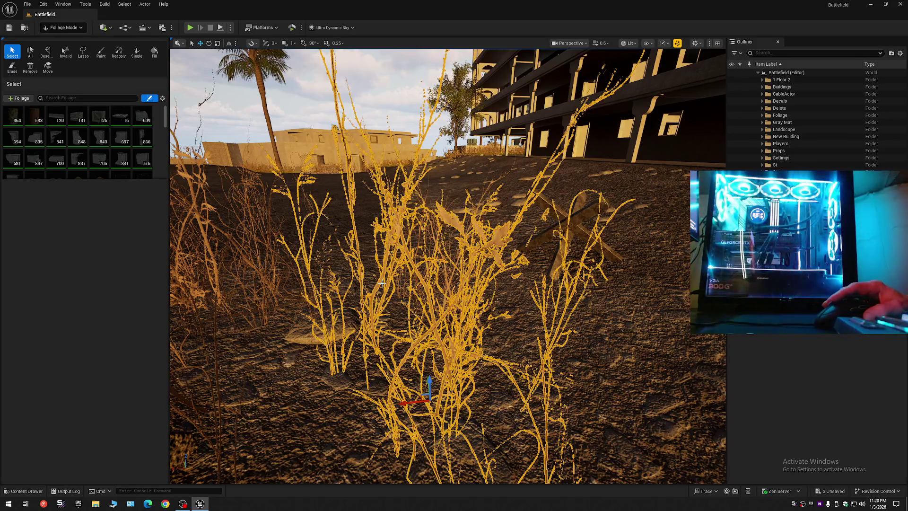
key(Delete)
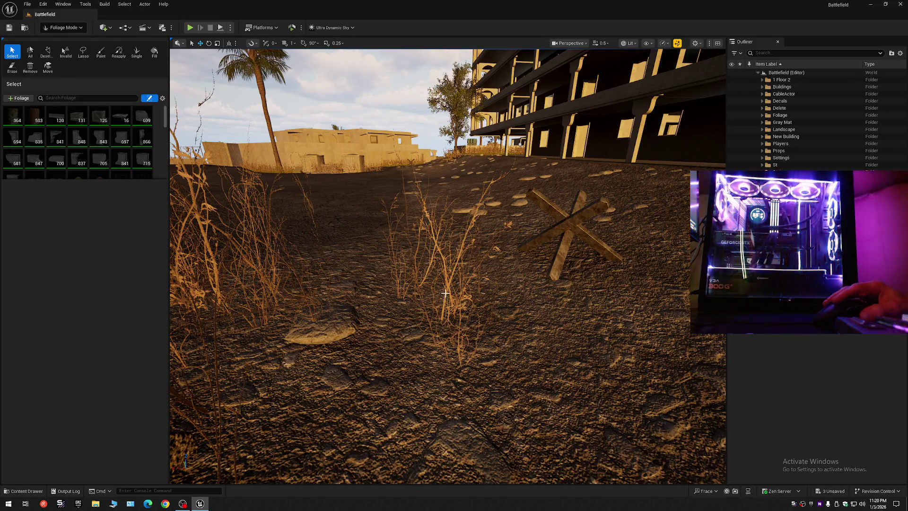
click(447, 317)
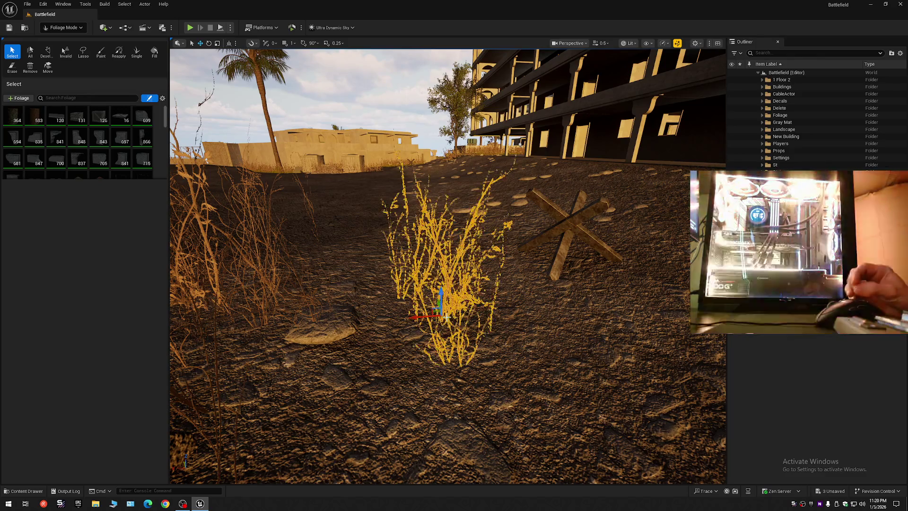
key(Delete)
mouse_move(447, 315)
mouse_down()
mouse_move(477, 309)
mouse_move(426, 315)
mouse_move(446, 316)
mouse_up()
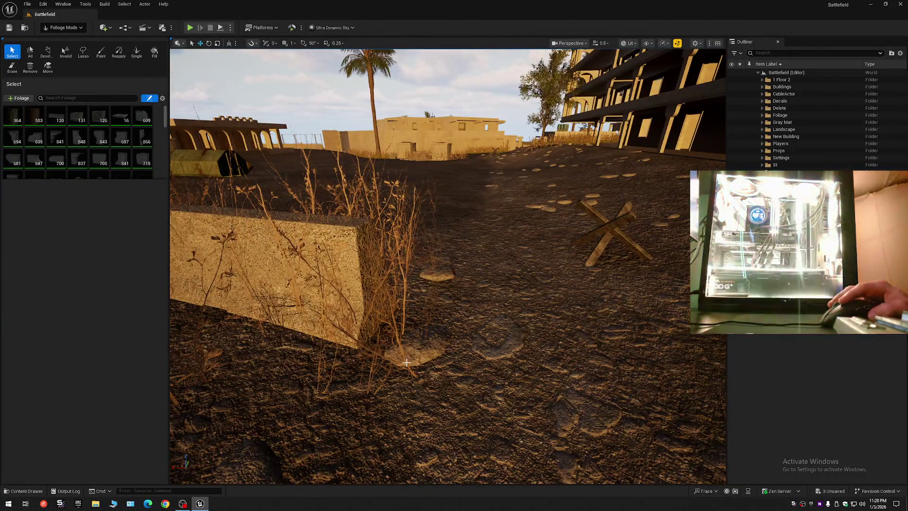
Inspect the grass clump by the concrete barrier, then return to Selection Mode
click(407, 363)
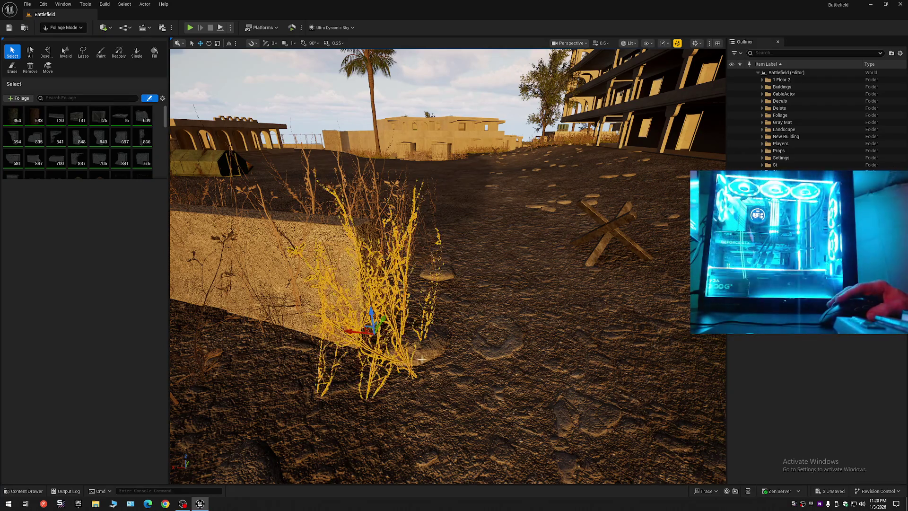
mouse_move(407, 363)
mouse_down()
mouse_move(434, 353)
mouse_move(331, 354)
mouse_move(368, 354)
mouse_up()
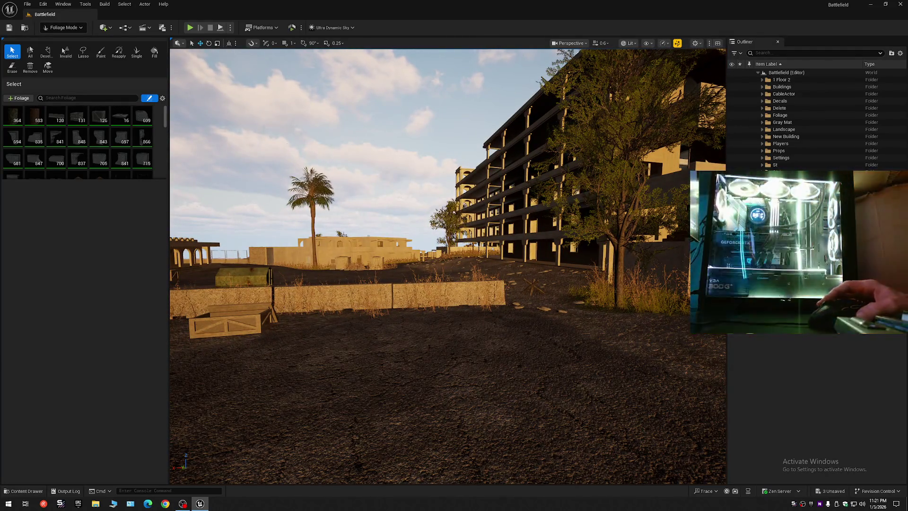
click(60, 29)
click(69, 39)
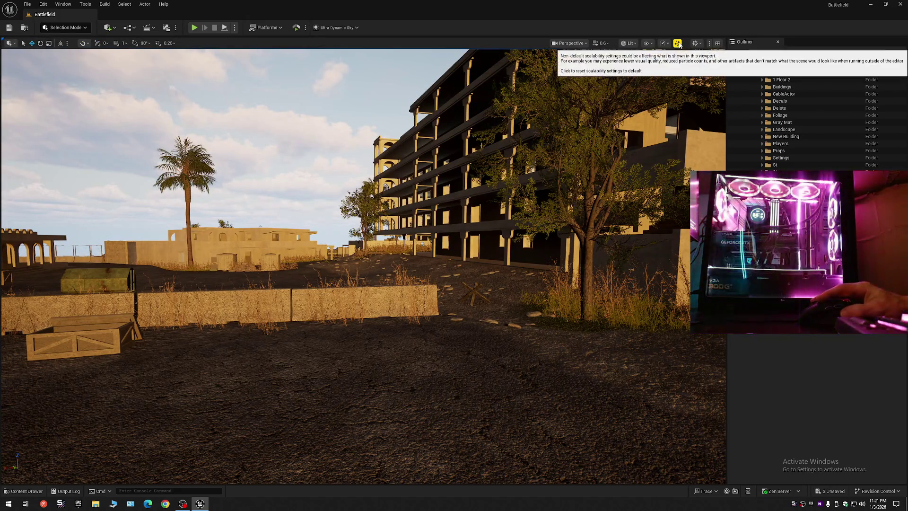
Reset viewport scalability to default and Save All so nothing remains unsaved
click(677, 43)
mouse_move(568, 236)
mouse_down()
mouse_move(482, 161)
mouse_move(535, 168)
mouse_up()
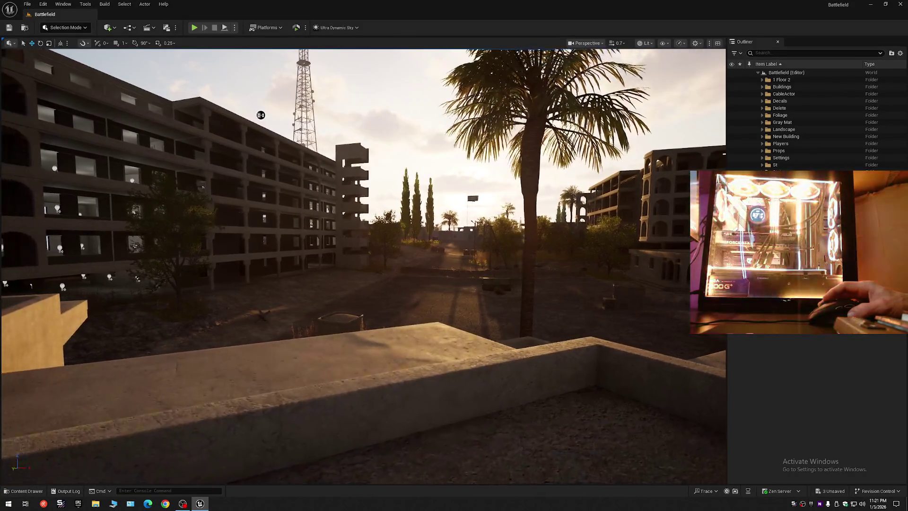
scroll(285, 124, down, 2)
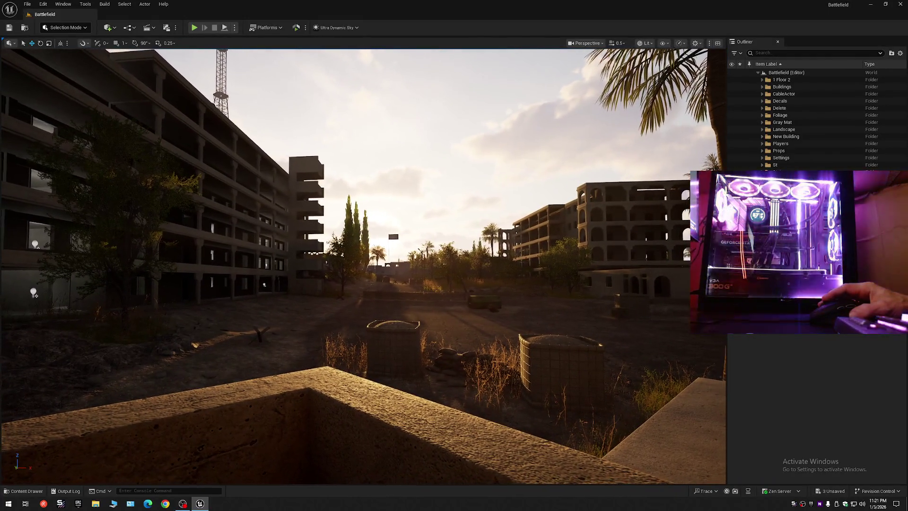
click(9, 28)
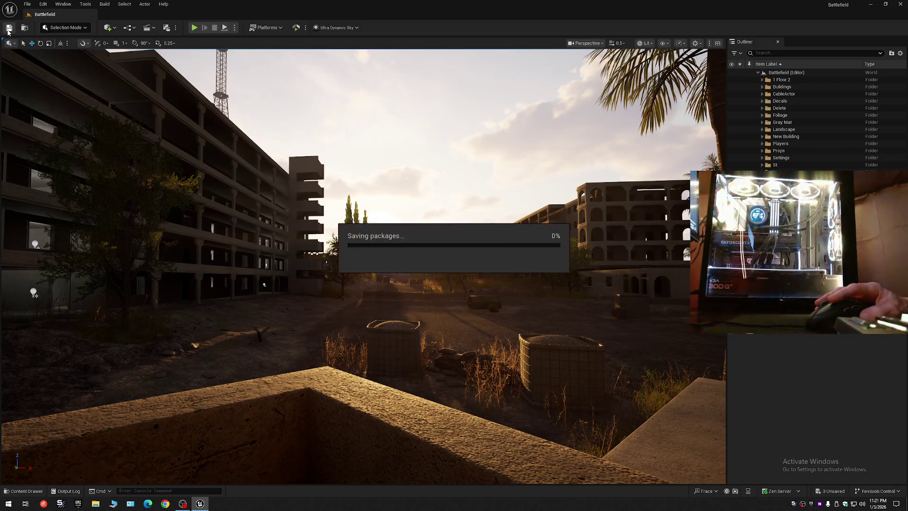
Save all modified assets from the File menu
click(27, 5)
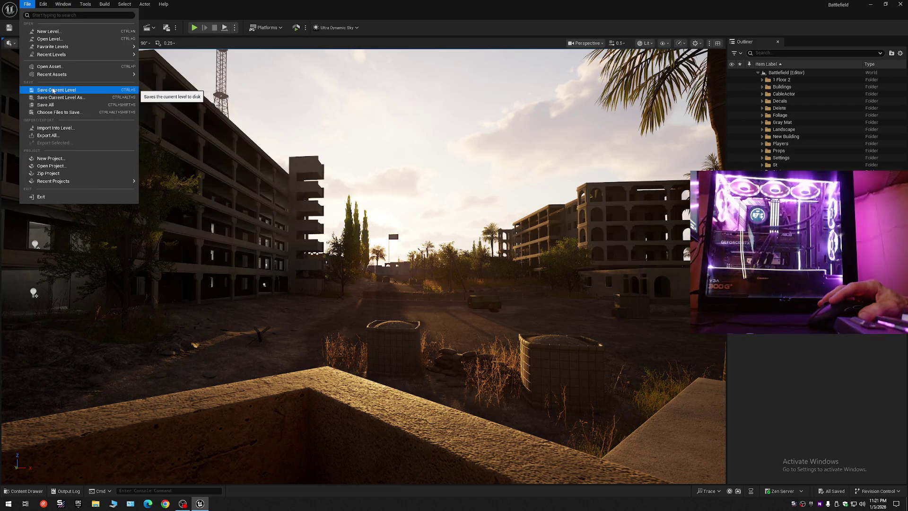
click(53, 90)
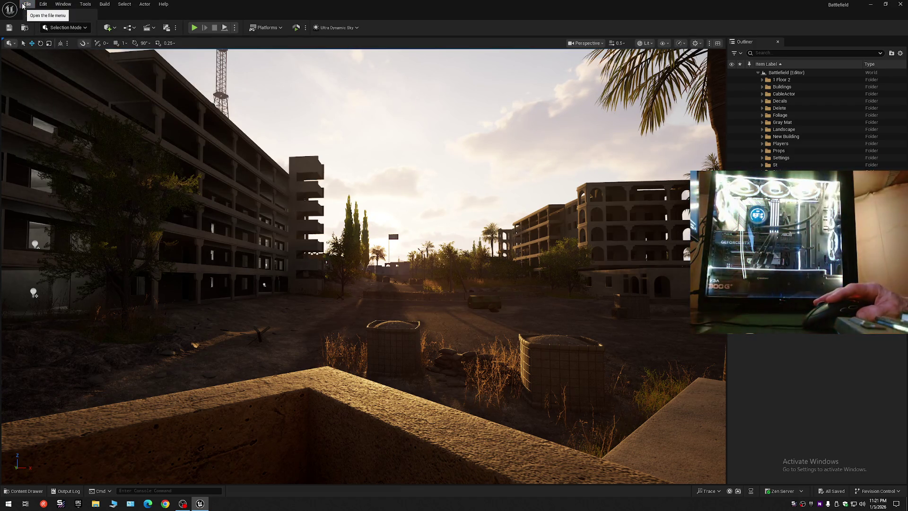
click(25, 5)
click(62, 107)
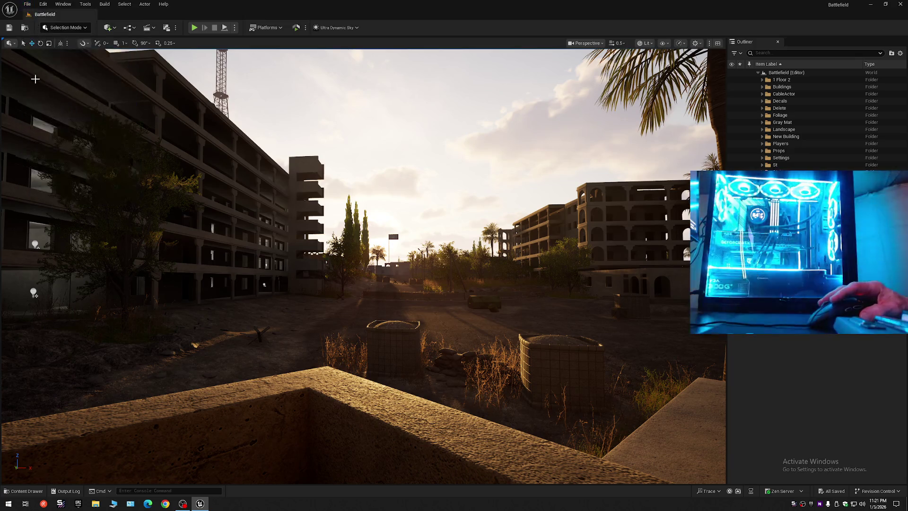
click(27, 5)
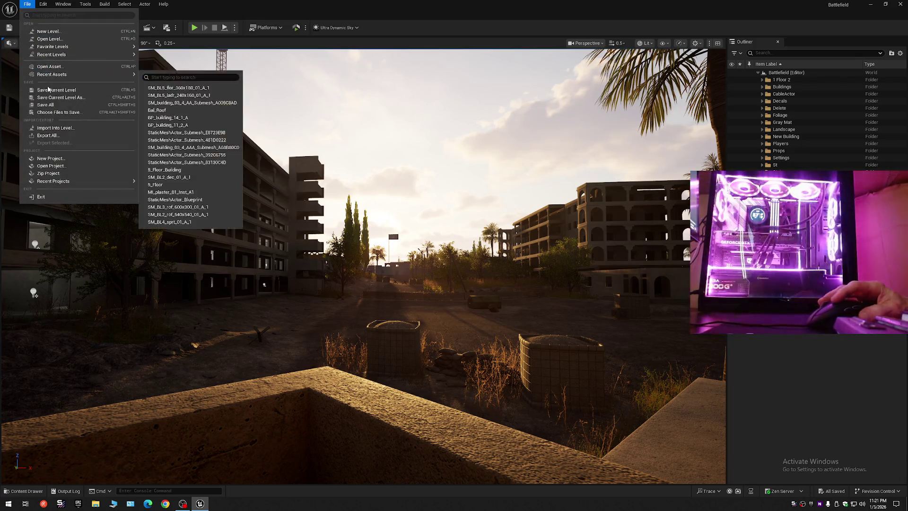
click(47, 89)
click(26, 4)
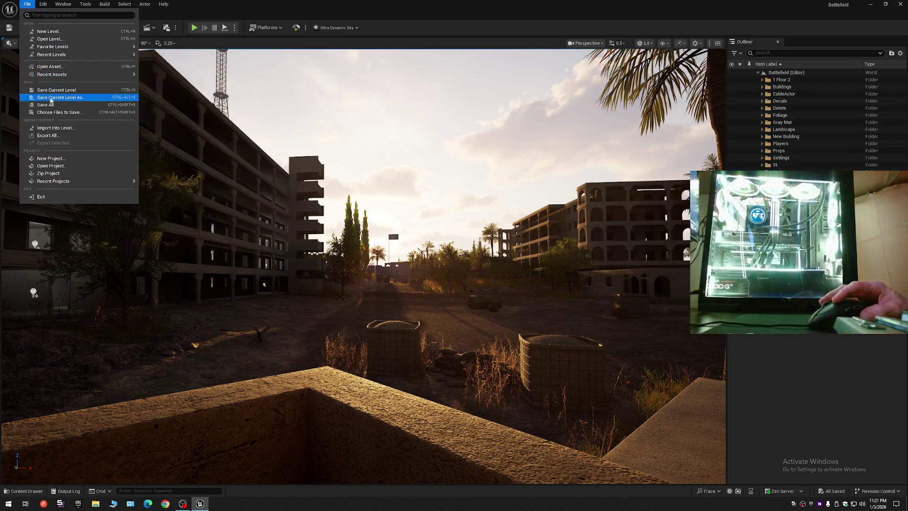
click(46, 105)
Save the current level as the existing Battlefield map in Content/Maps, confirming the replace
click(27, 4)
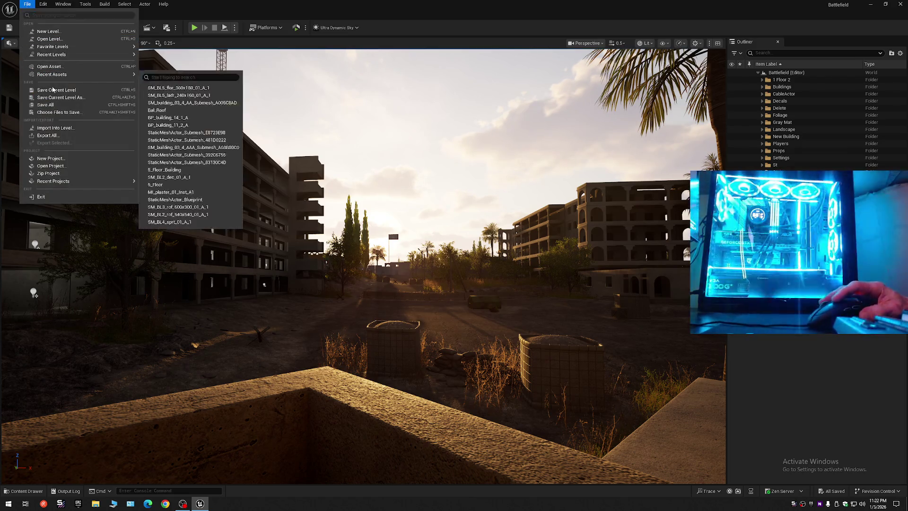
click(53, 102)
double_click(434, 191)
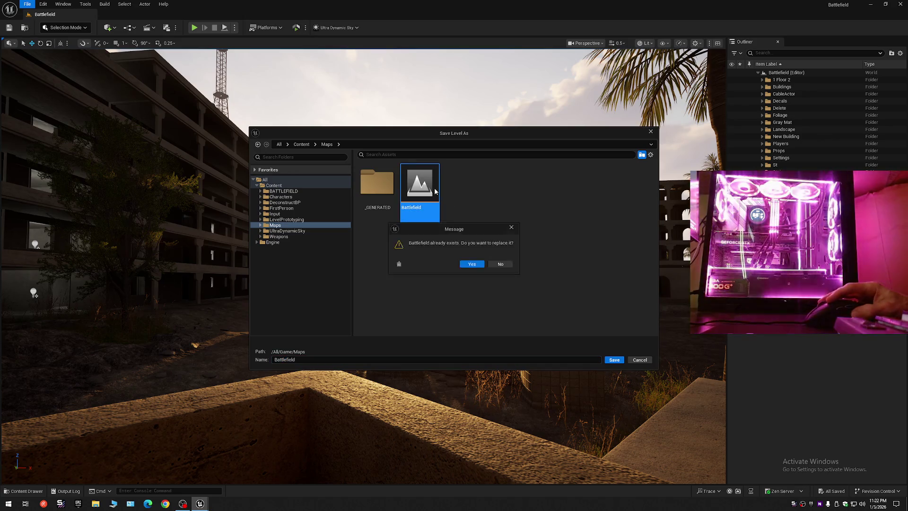
click(464, 265)
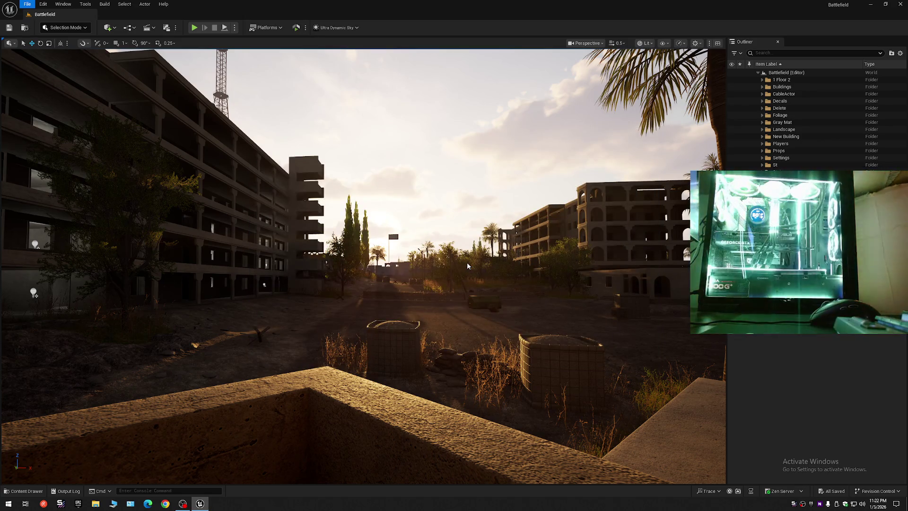